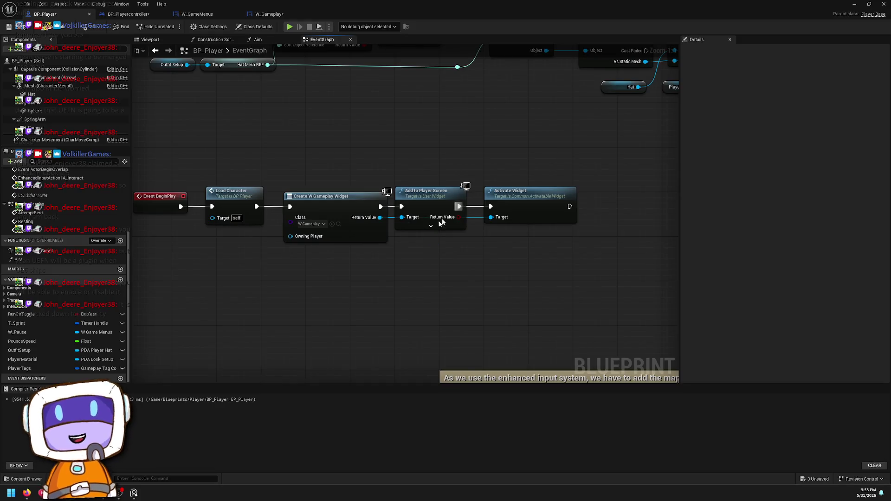
# Step: Dismiss the node search and select the Activate Widget node
pyautogui.click(481, 119)
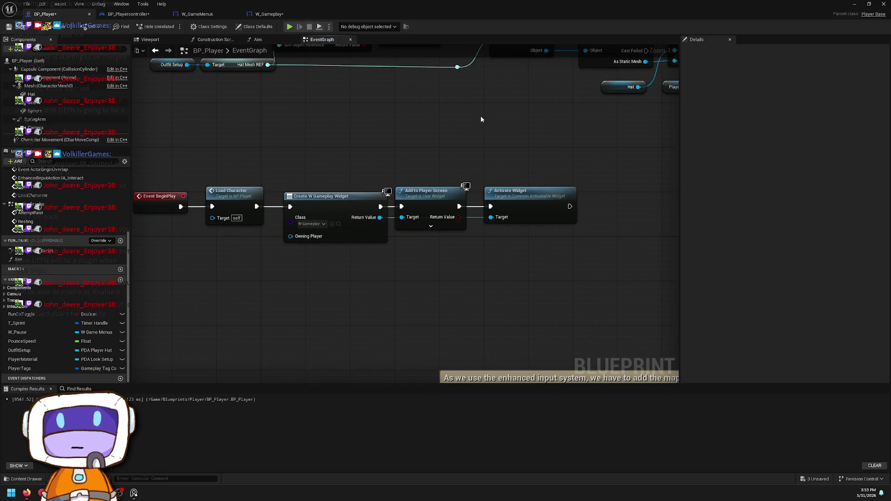
pyautogui.click(529, 199)
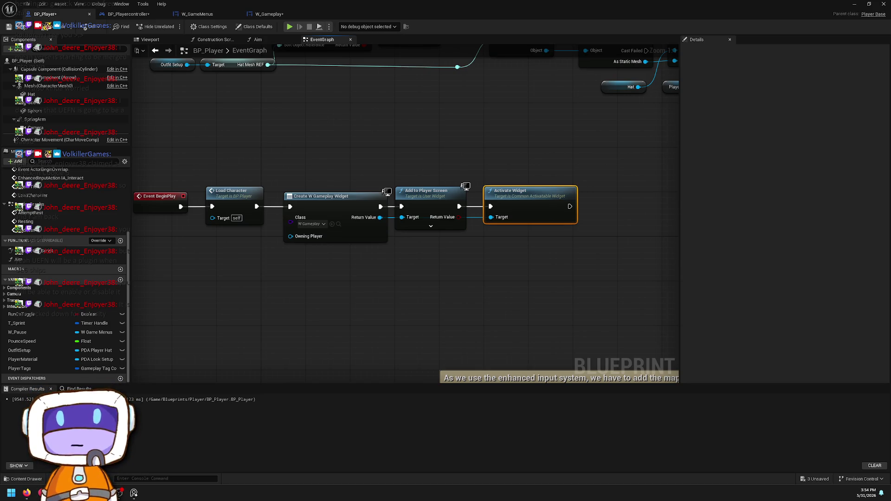
pyautogui.scroll(-9, 496, 316)
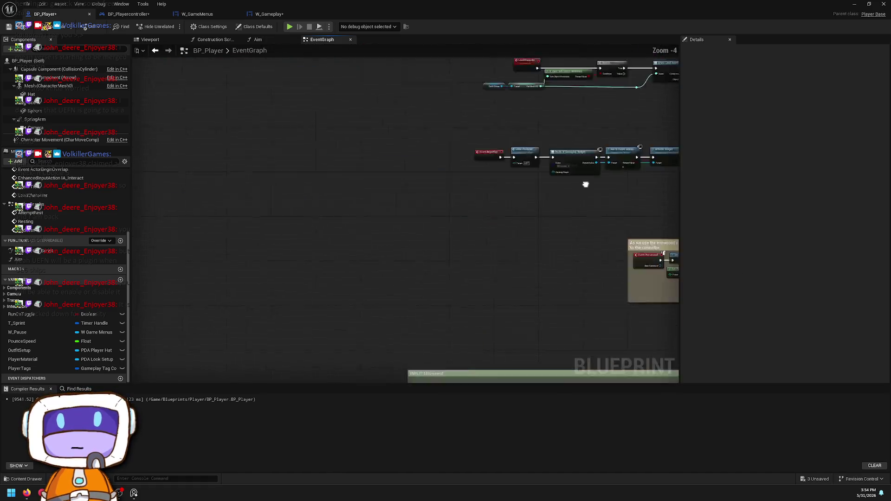
pyautogui.scroll(9, 362, 202)
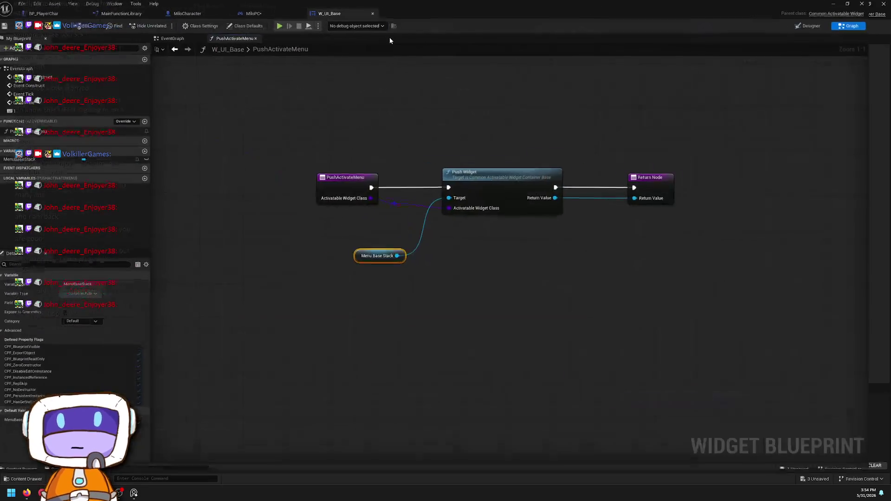
# Step: Find references to MenuBaseStack by name and step through its uses, including PushActivateMenu
pyautogui.rightClick(400, 264)
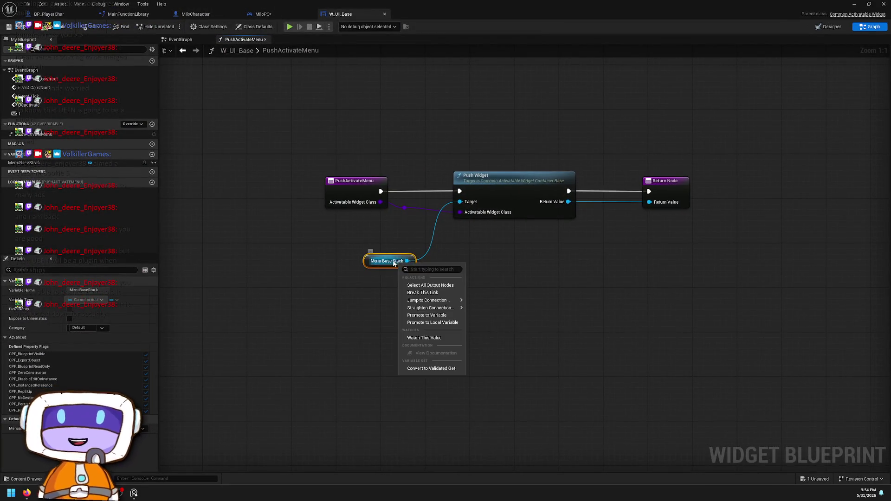
pyautogui.click(319, 238)
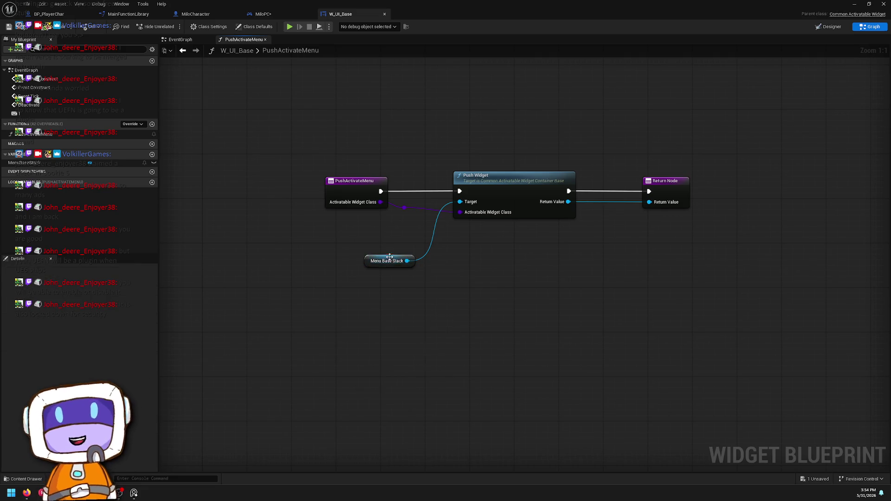
pyautogui.rightClick(390, 256)
pyautogui.click(408, 232)
pyautogui.click(411, 261)
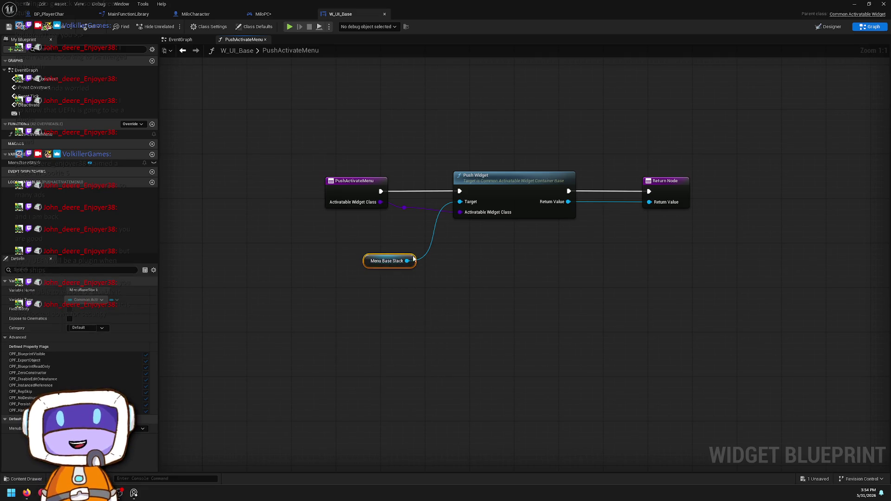
pyautogui.rightClick(414, 258)
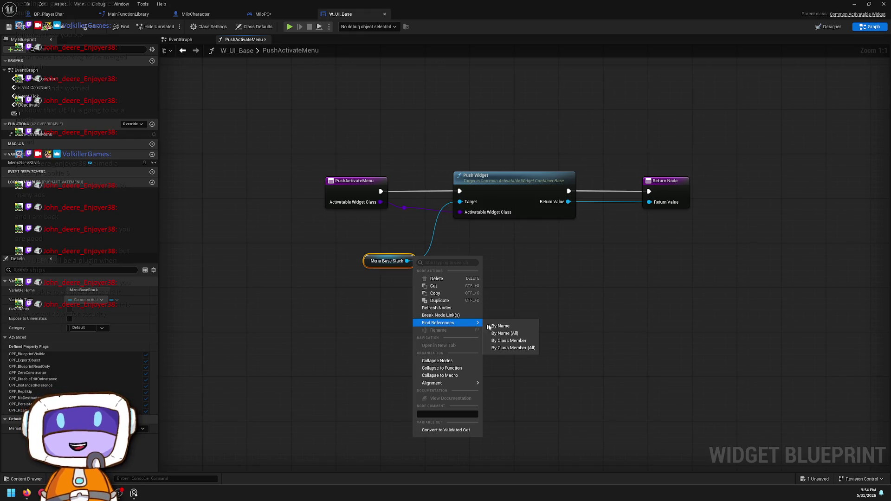
pyautogui.click(496, 327)
pyautogui.click(221, 418)
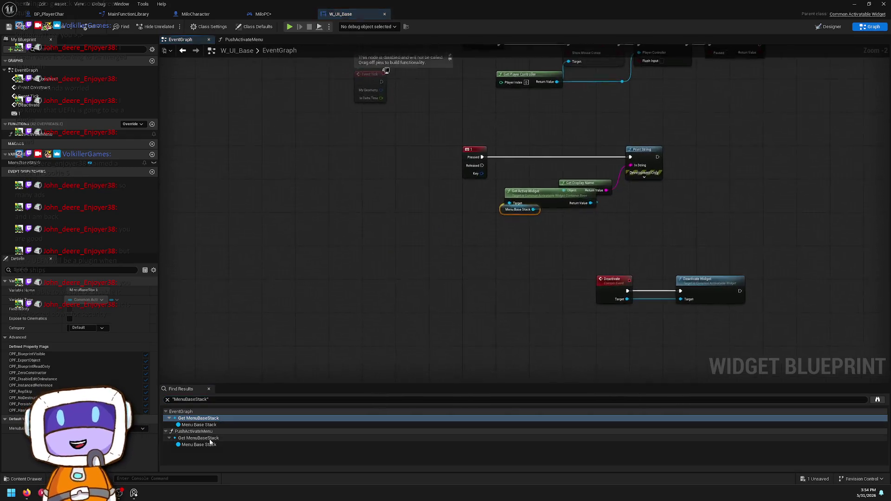
pyautogui.click(216, 445)
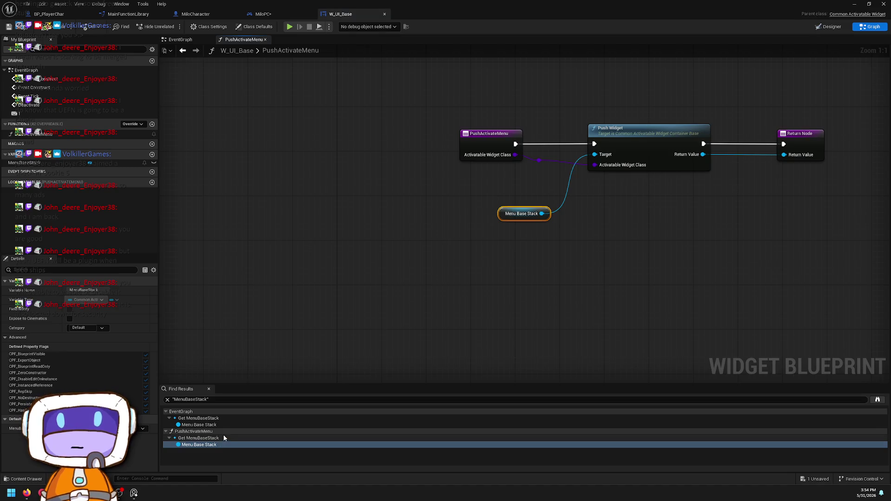
pyautogui.click(216, 425)
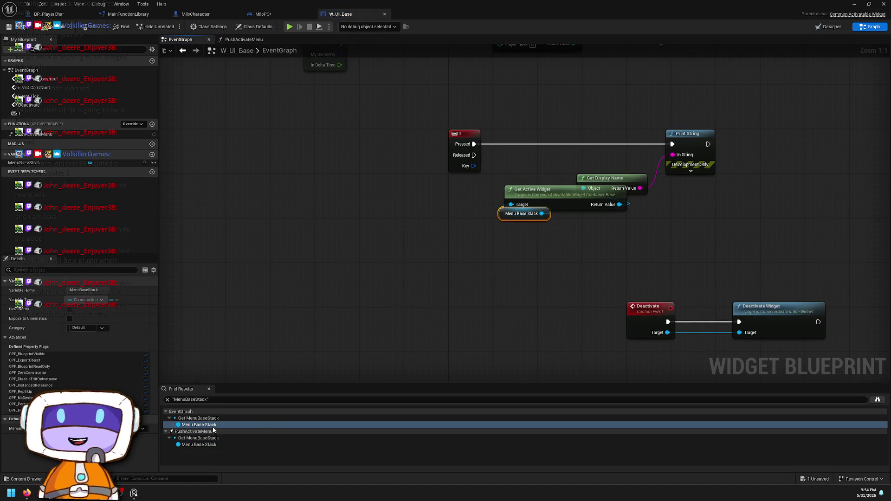
# Step: Move Menu Base Stack down-left with Get Active Widget beside it
pyautogui.moveTo(506, 218); pyautogui.dragTo(422, 241)
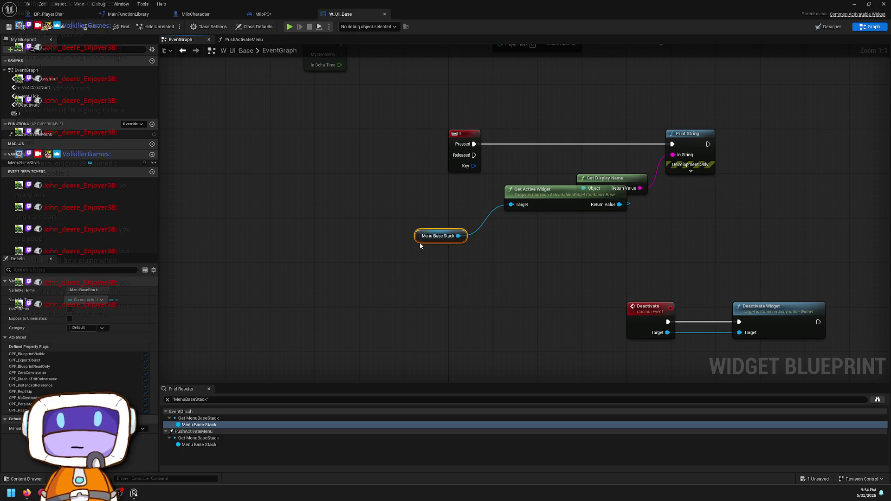
pyautogui.moveTo(570, 207)
pyautogui.mouseDown()
pyautogui.moveTo(568, 238)
pyautogui.moveTo(548, 238)
pyautogui.mouseUp()
pyautogui.click(423, 237)
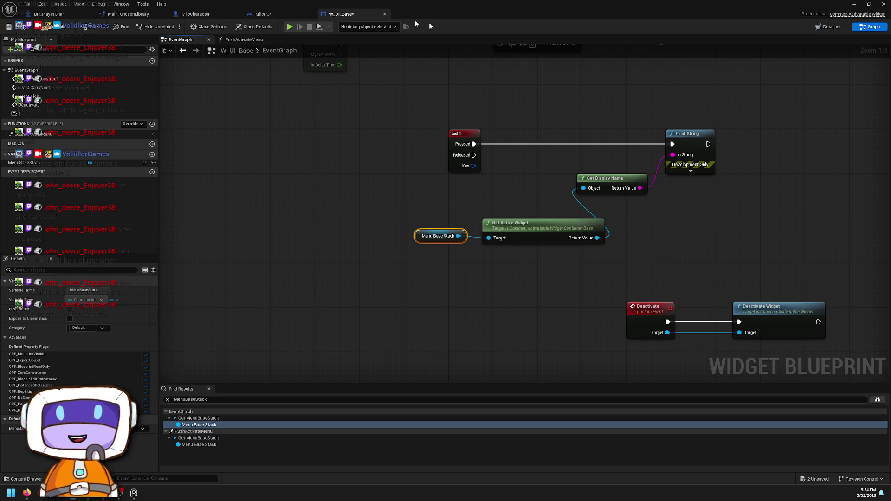
# Step: Inspect MenuBaseStack in the Designer hierarchy, then open its PushActivateMenu use from Find Results
pyautogui.click(831, 26)
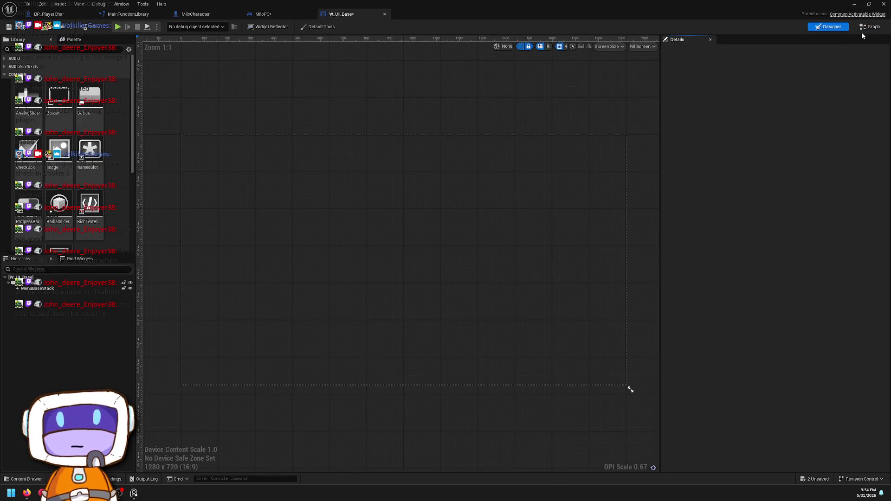
pyautogui.click(414, 165)
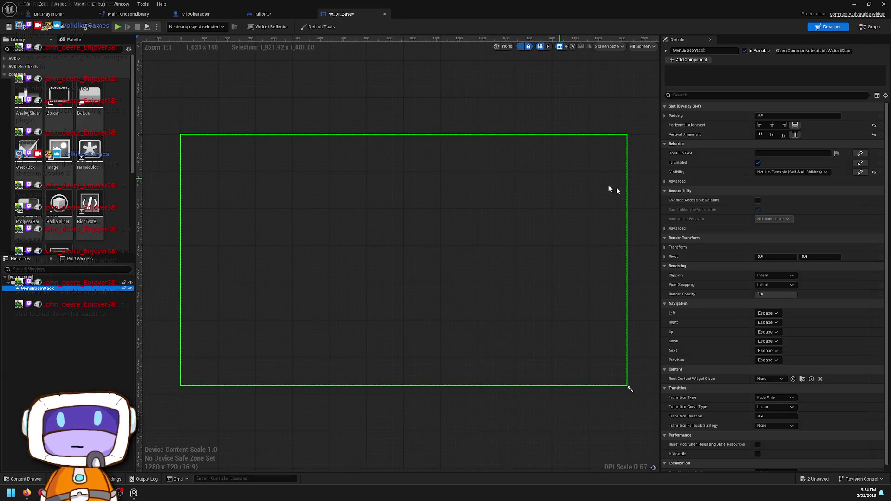
pyautogui.click(867, 27)
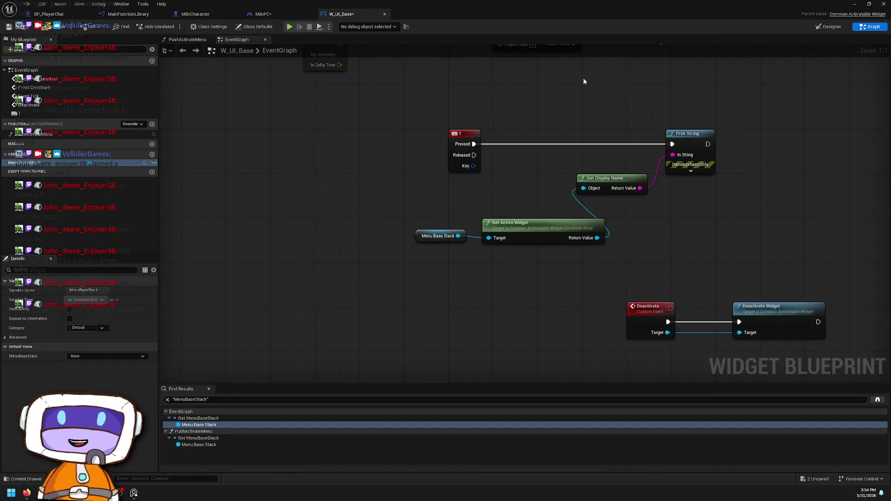
pyautogui.doubleClick(209, 444)
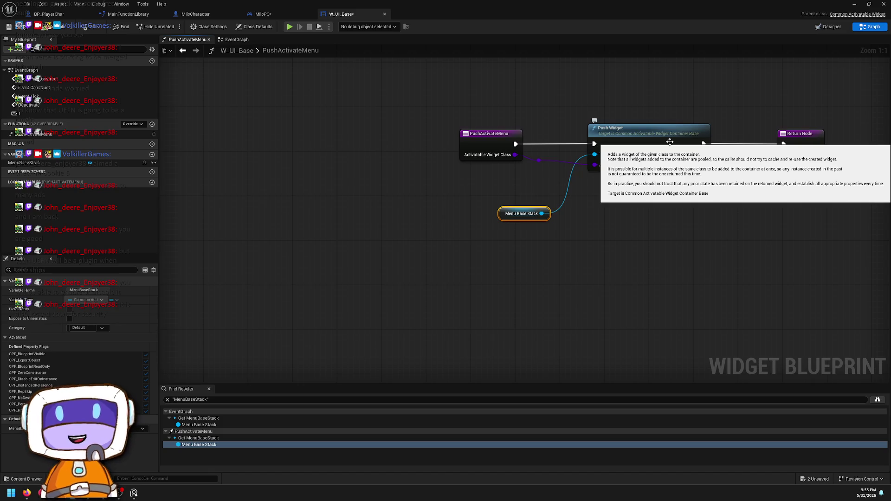
pyautogui.click(626, 113)
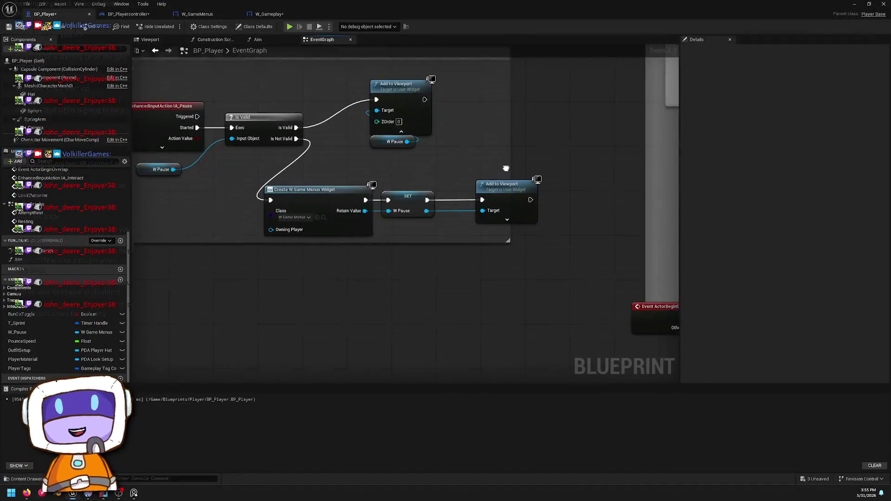
# Step: Survey BP_Player's graph around the Pause section and the enhanced input comment
pyautogui.scroll(-1, 564, 260)
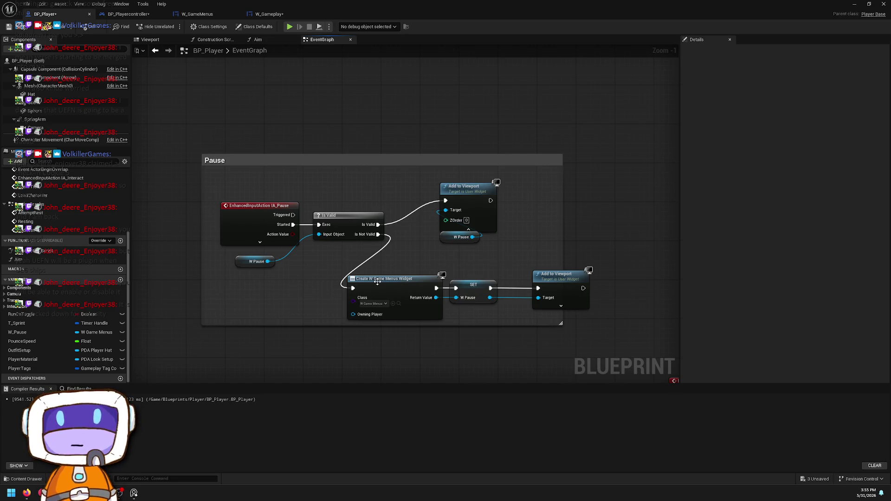
pyautogui.scroll(1, 552, 234)
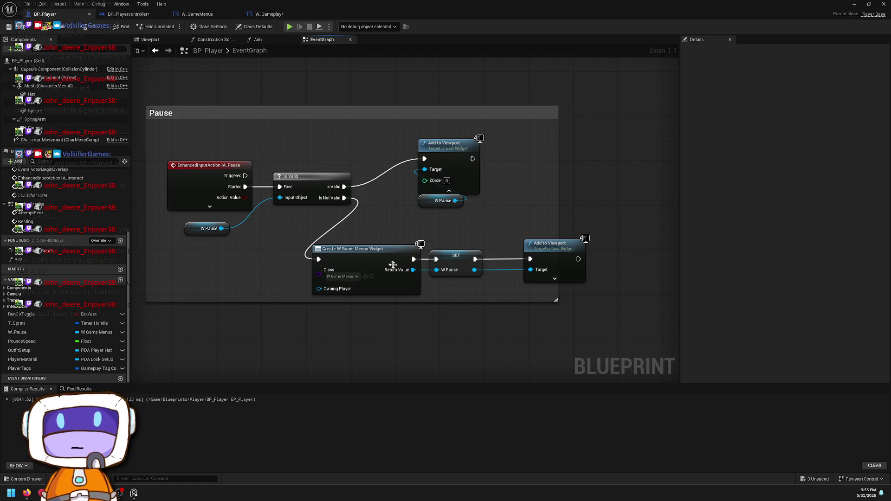
pyautogui.moveTo(416, 275)
pyautogui.mouseDown()
pyautogui.moveTo(526, 309)
pyautogui.moveTo(492, 301)
pyautogui.mouseUp()
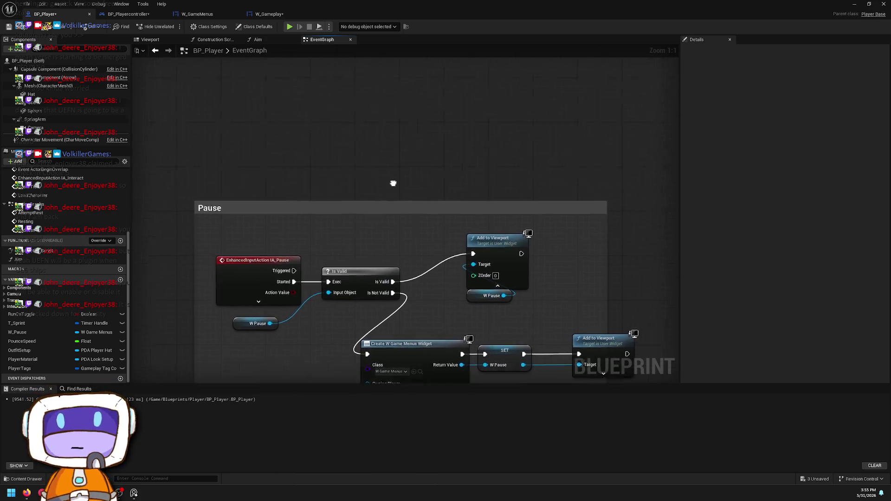
pyautogui.scroll(-5, 392, 183)
pyautogui.moveTo(190, 379)
pyautogui.mouseDown()
pyautogui.moveTo(415, 309)
pyautogui.moveTo(490, 220)
pyautogui.mouseUp()
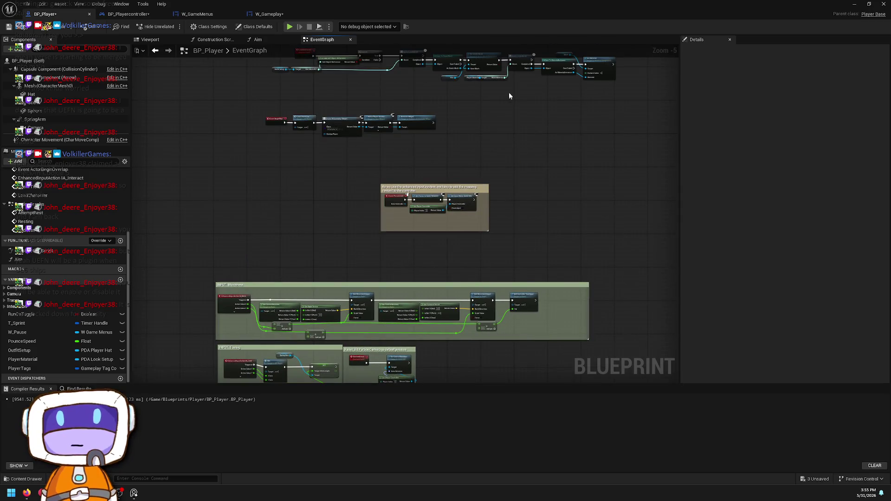
pyautogui.moveTo(424, 213); pyautogui.dragTo(533, 60)
pyautogui.scroll(5, 445, 280)
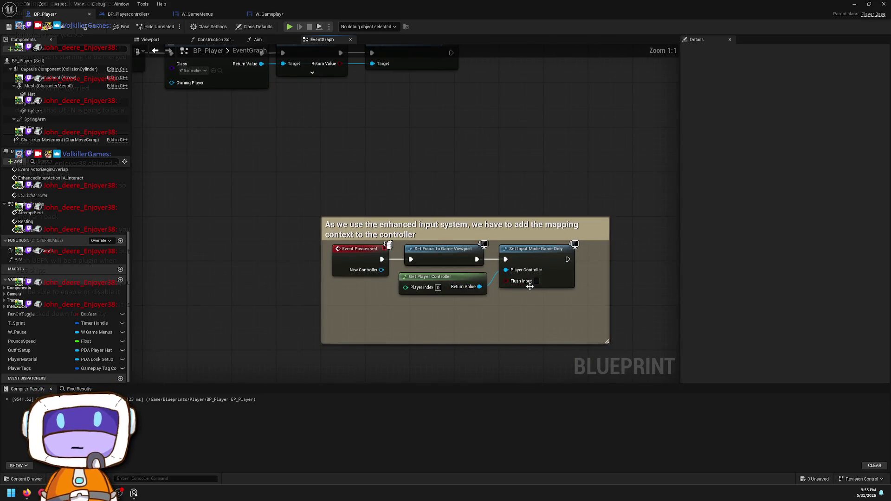
pyautogui.scroll(-3, 452, 251)
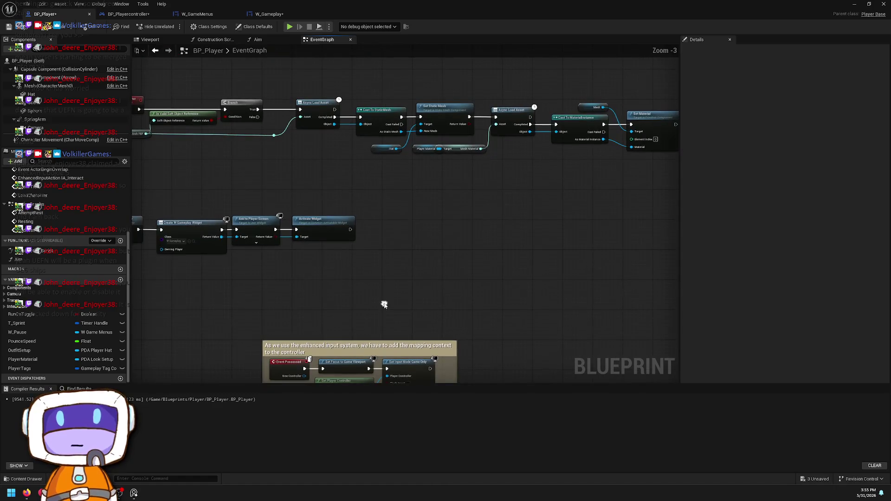
# Step: Select the Activate Widget node and bring the BeginPlay start-up widget chain into view
pyautogui.click(333, 220)
pyautogui.scroll(3, 269, 255)
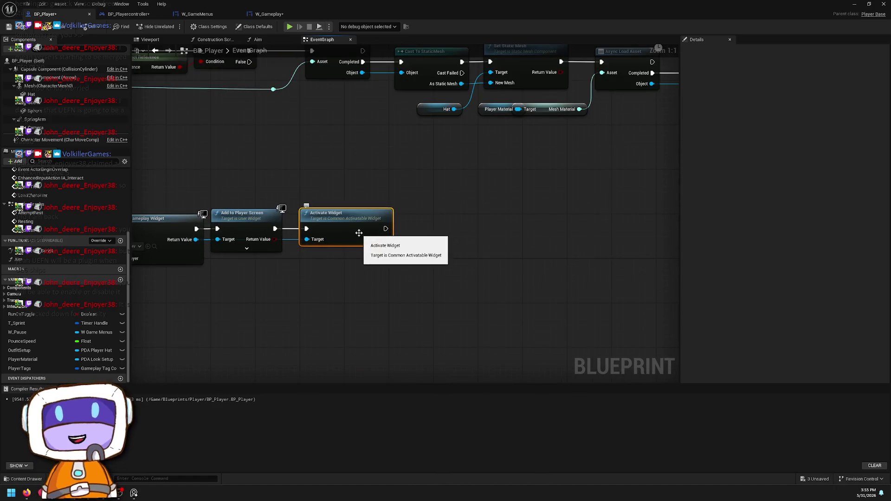
pyautogui.moveTo(152, 287); pyautogui.dragTo(313, 292)
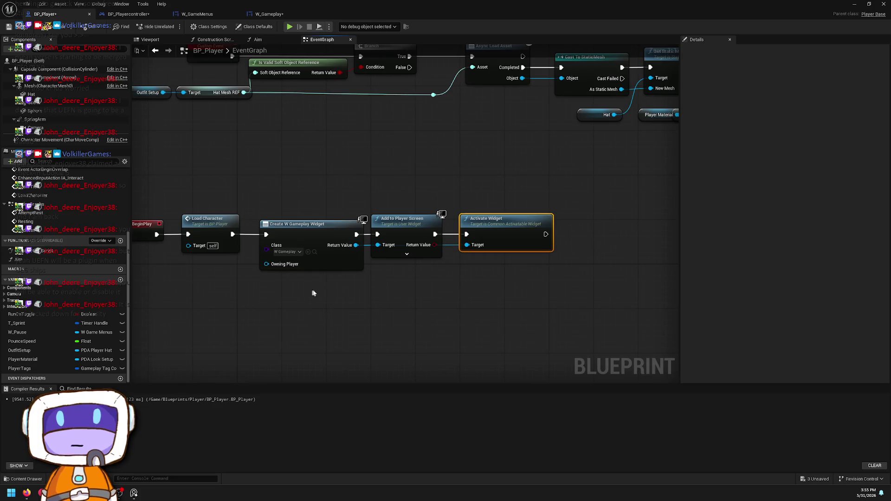
pyautogui.rightClick(428, 281)
# Step: Reveal W_Gameplay in the Content Drawer via the Create Widget node's Class pin browse icon
pyautogui.write('push to')
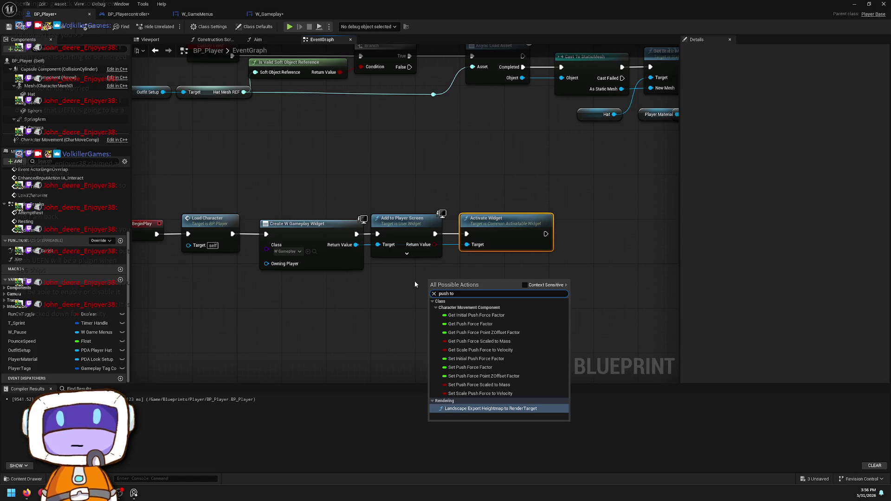
pyautogui.click(344, 315)
pyautogui.moveTo(355, 250)
pyautogui.mouseDown()
pyautogui.moveTo(320, 251)
pyautogui.moveTo(396, 281)
pyautogui.mouseUp()
pyautogui.write('push')
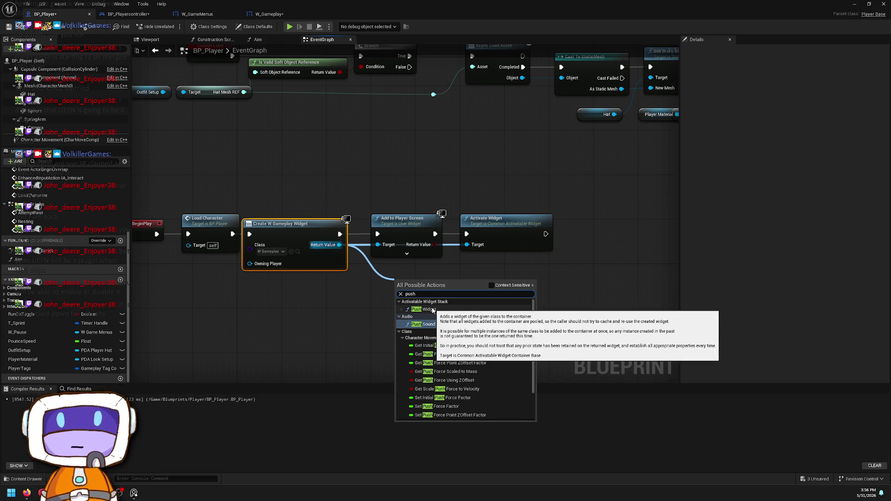
pyautogui.click(297, 252)
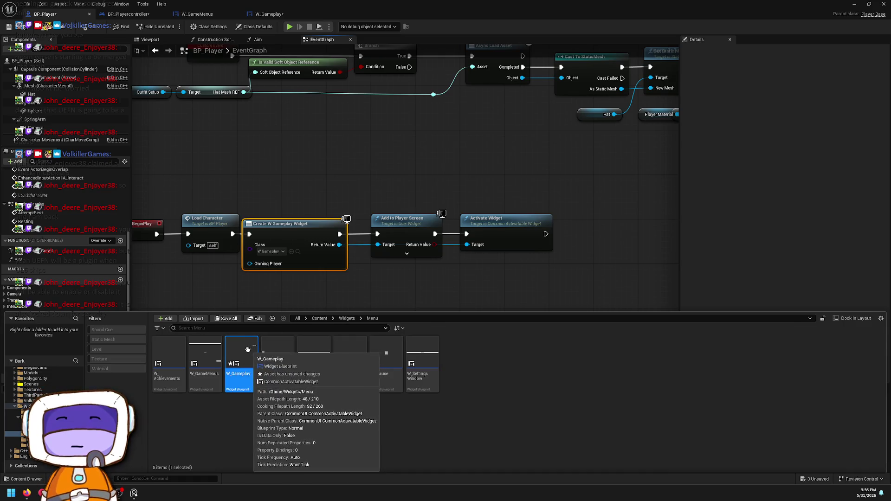
# Step: Add a CommonActivatableWidgetStack to W_Gameplay's canvas and stretch it to full screen
pyautogui.doubleClick(240, 358)
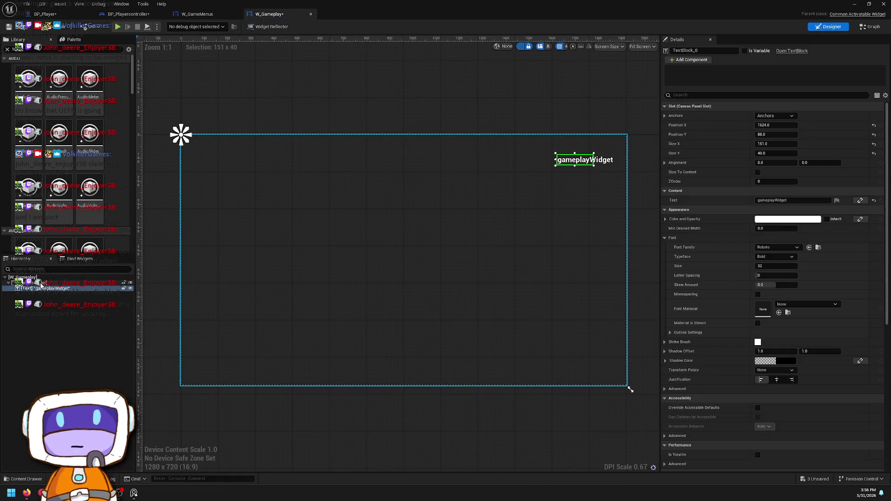
pyautogui.click(42, 283)
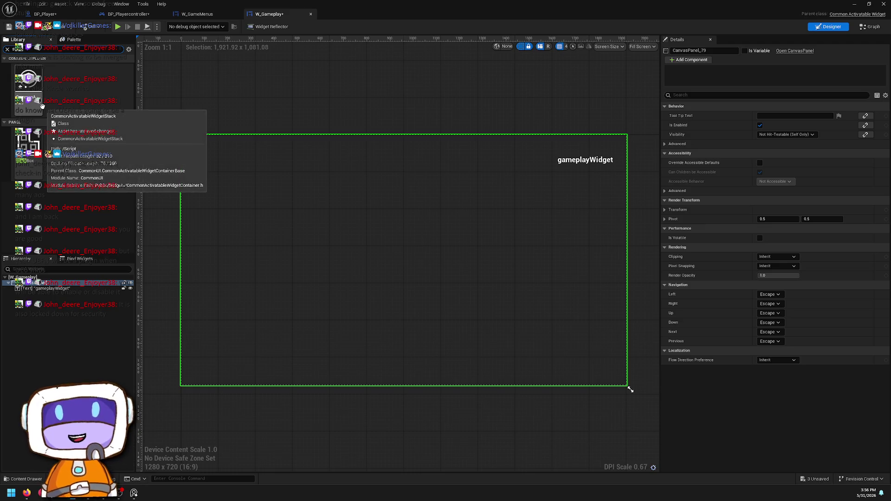
pyautogui.moveTo(40, 104)
pyautogui.mouseDown()
pyautogui.moveTo(111, 357)
pyautogui.moveTo(48, 279)
pyautogui.moveTo(55, 293)
pyautogui.mouseUp()
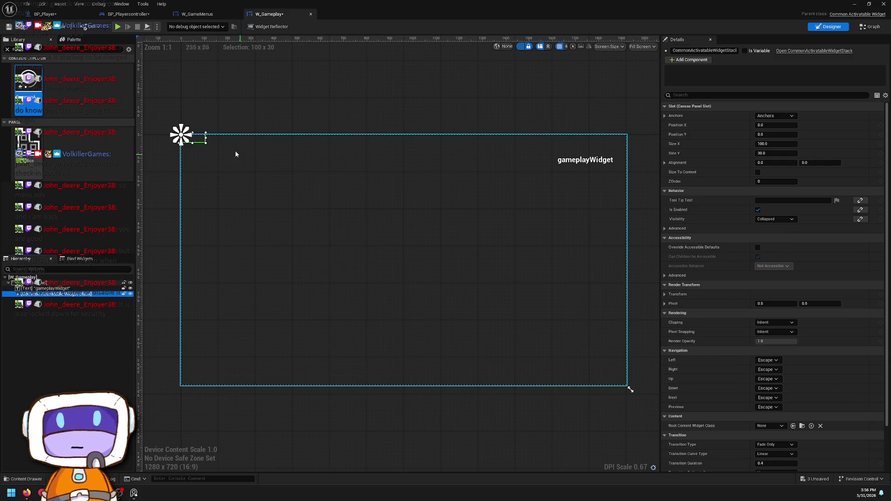
pyautogui.moveTo(206, 143)
pyautogui.mouseDown()
pyautogui.moveTo(448, 291)
pyautogui.moveTo(625, 366)
pyautogui.moveTo(626, 386)
pyautogui.mouseUp()
# Step: Save W_Gameplay and return to BP_Player's event graph
pyautogui.scroll(-3, 725, 333)
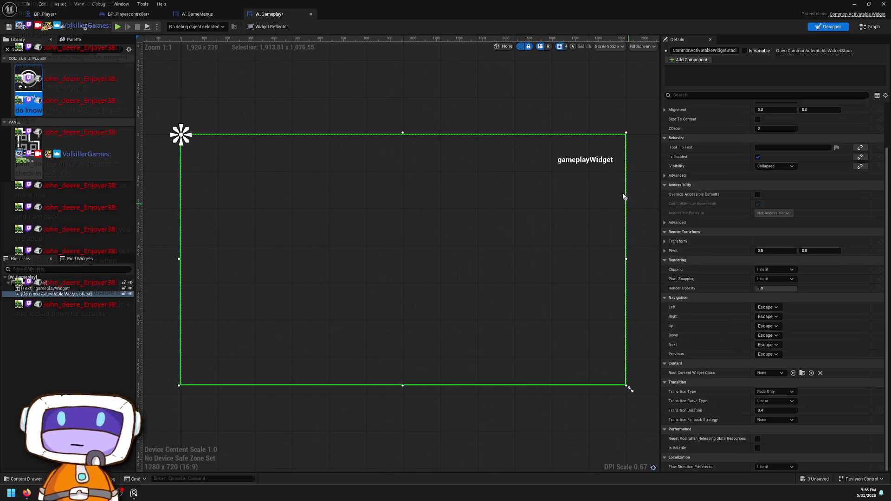
pyautogui.click(9, 26)
pyautogui.click(59, 16)
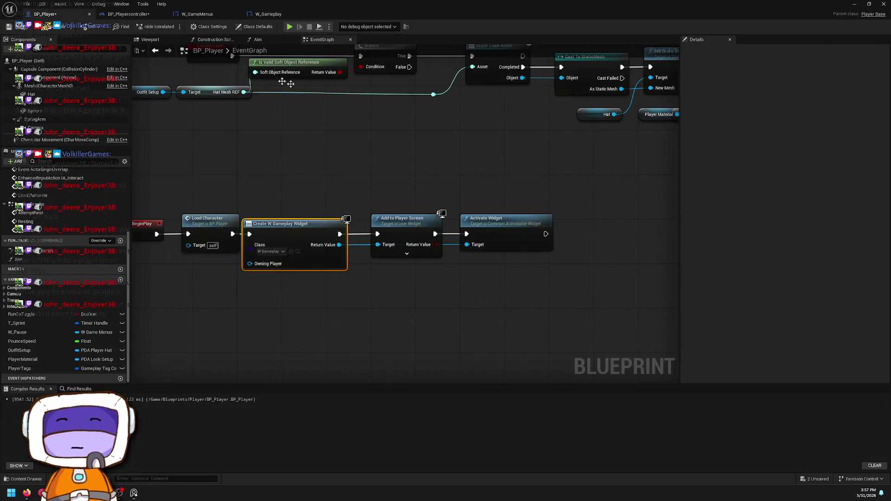
# Step: Add a Push Widget node from the created widget's Return Value via a 'get stack' search
pyautogui.moveTo(298, 252)
pyautogui.mouseDown()
pyautogui.moveTo(379, 269)
pyautogui.moveTo(313, 271)
pyautogui.mouseUp()
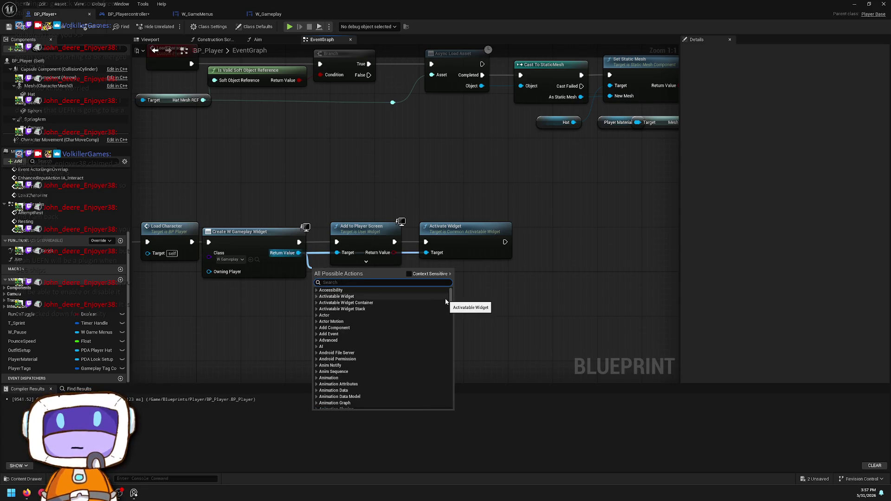
pyautogui.write('get')
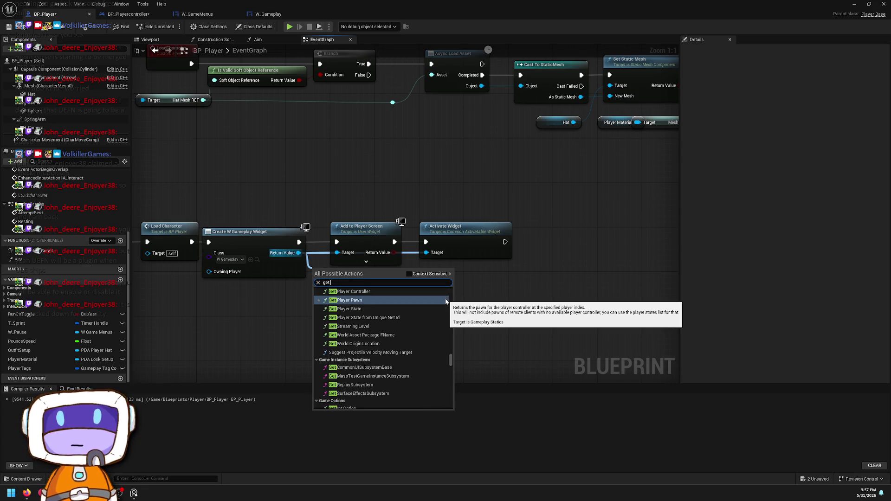
pyautogui.write(' stat')
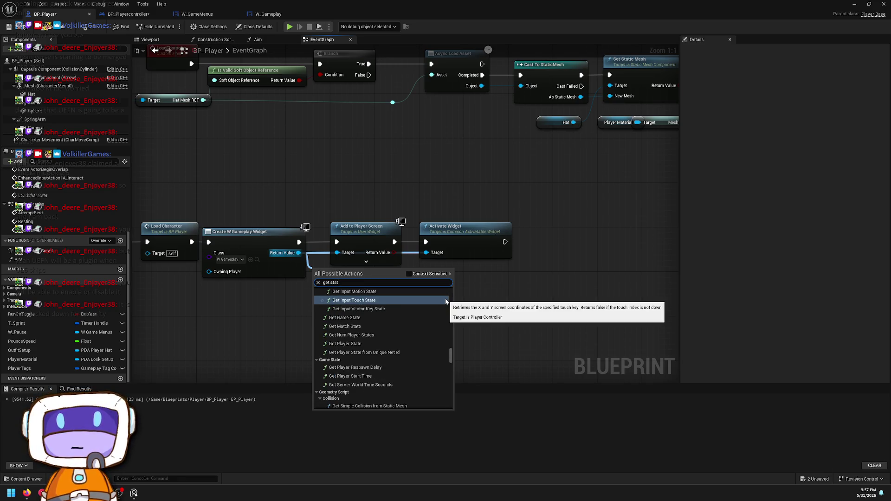
pyautogui.press('BackSpace')
pyautogui.write('ck')
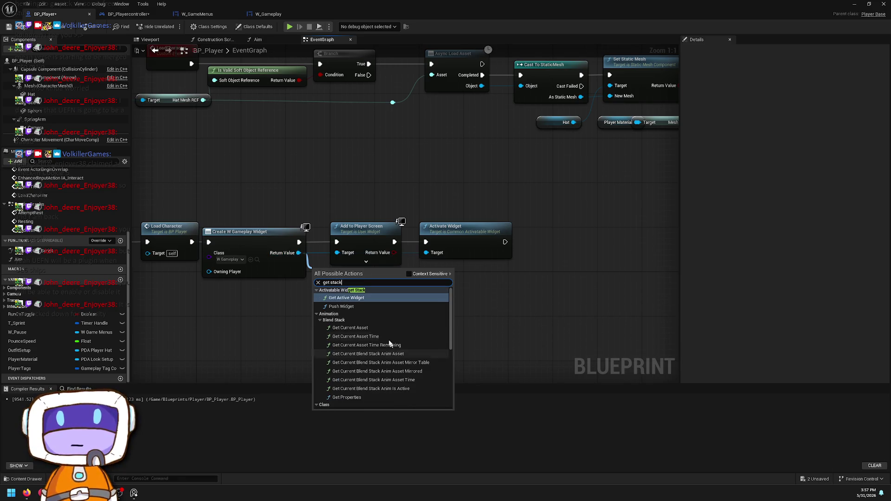
pyautogui.click(362, 305)
pyautogui.moveTo(361, 301)
pyautogui.mouseDown()
pyautogui.moveTo(416, 323)
pyautogui.moveTo(500, 289)
pyautogui.moveTo(467, 282)
pyautogui.mouseUp()
pyautogui.click(411, 292)
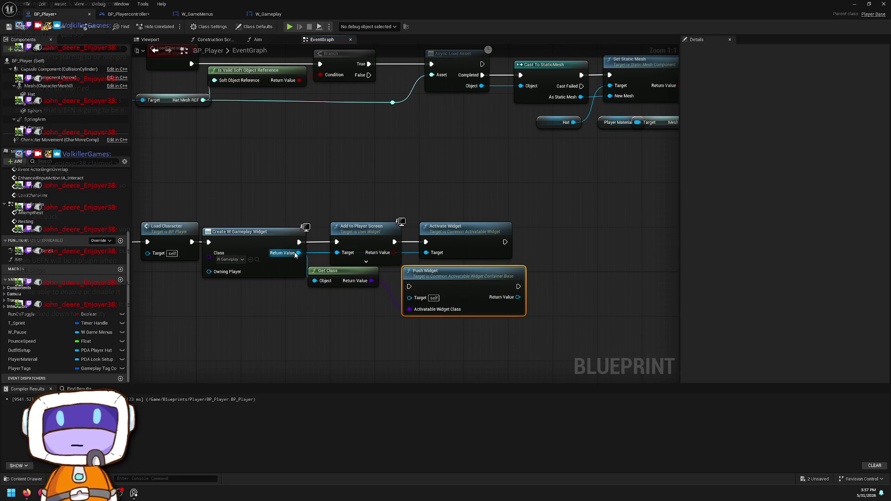
# Step: Search the created widget's output actions for 'common stack', 'stack' and 'get' without adding nodes
pyautogui.moveTo(299, 252); pyautogui.dragTo(307, 298)
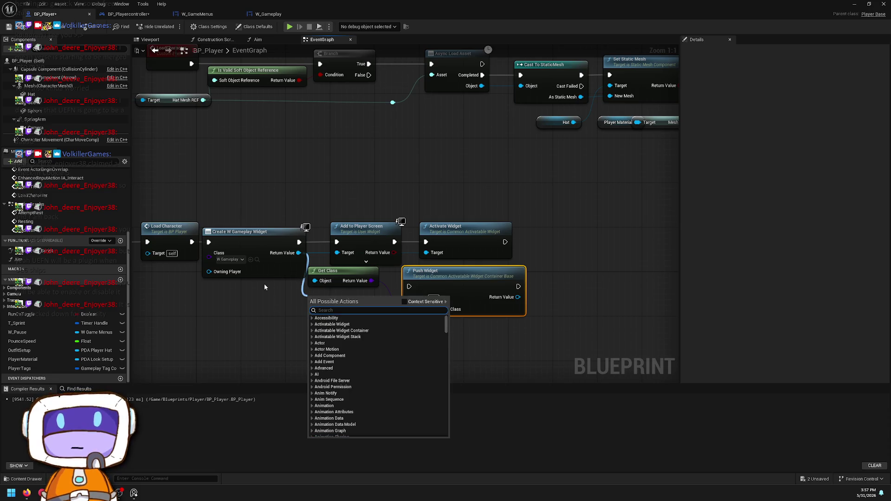
pyautogui.click(266, 14)
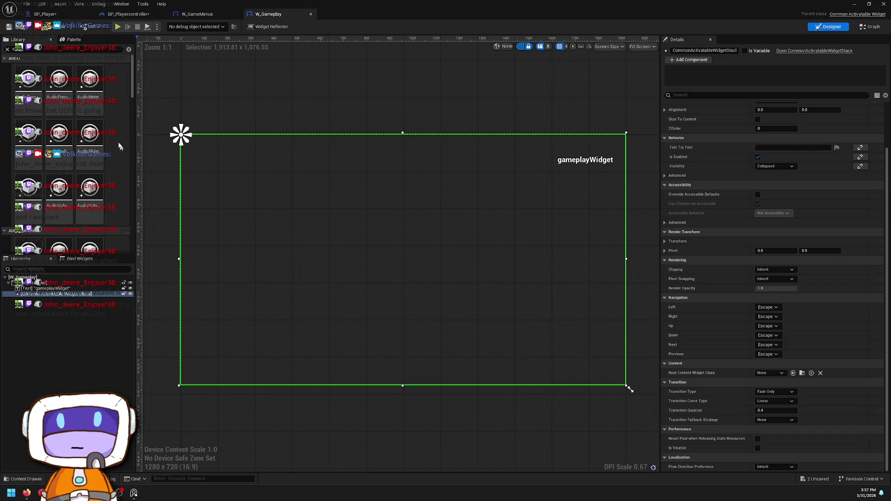
pyautogui.click(63, 17)
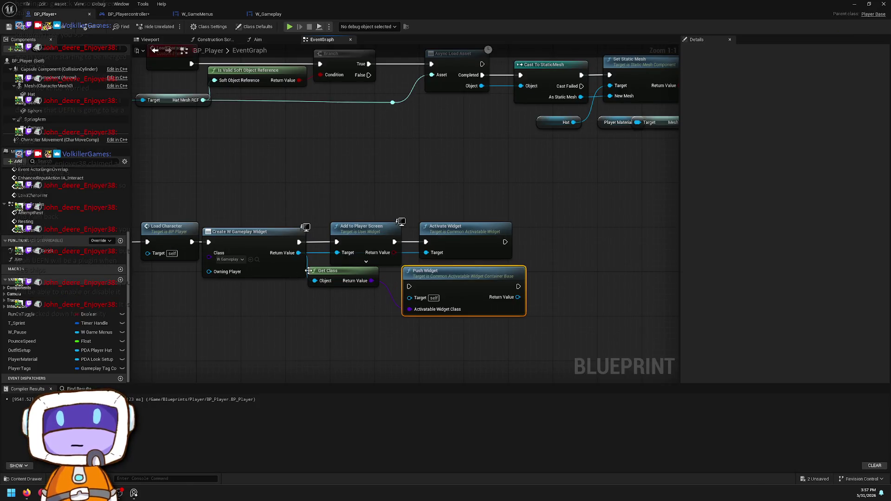
pyautogui.moveTo(299, 254)
pyautogui.mouseDown()
pyautogui.moveTo(323, 276)
pyautogui.moveTo(327, 301)
pyautogui.mouseUp()
pyautogui.write('common')
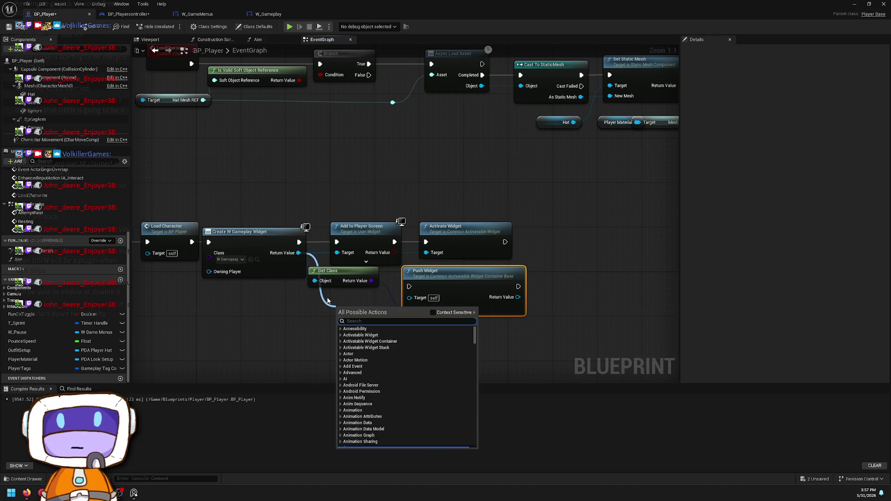
pyautogui.write(' stat')
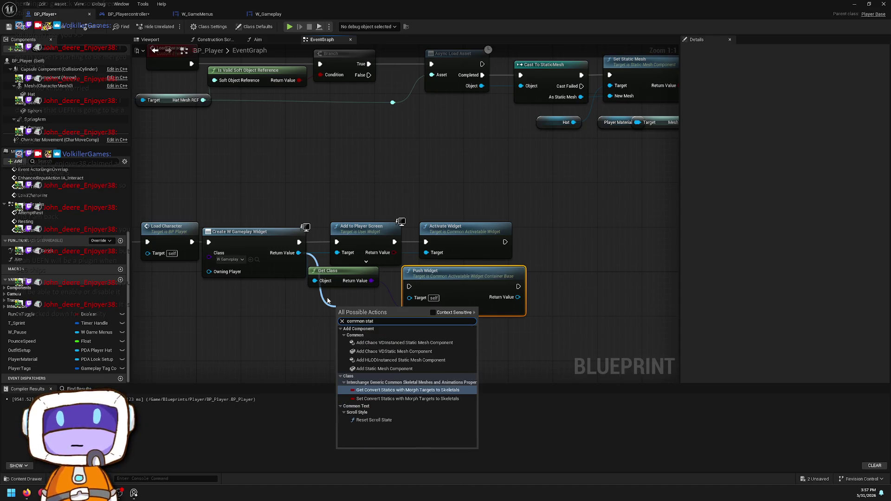
pyautogui.press('BackSpace')
pyautogui.press('BackSpace')
pyautogui.press('BackSpace')
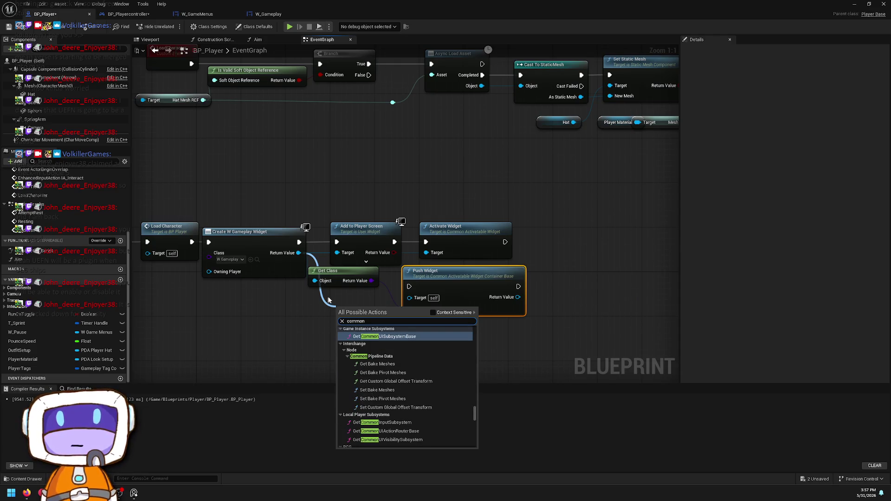
pyautogui.click(432, 313)
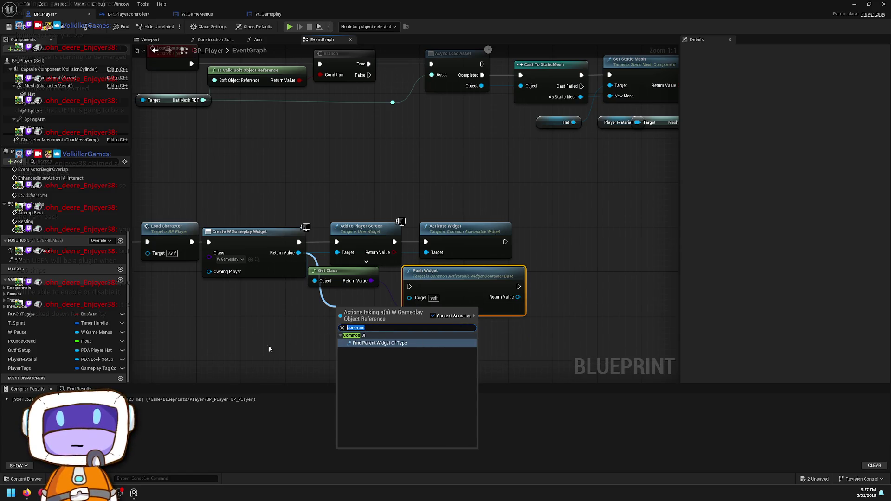
pyautogui.write('stack')
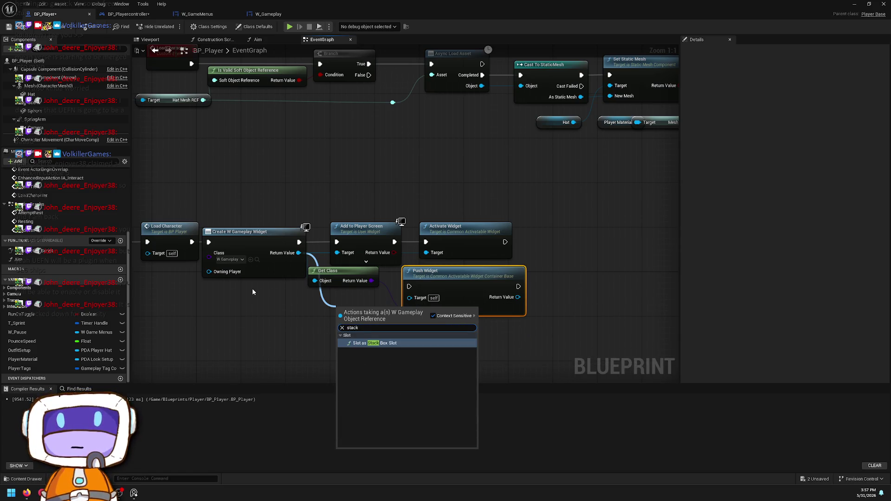
pyautogui.press('BackSpace')
pyautogui.press('BackSpace')
pyautogui.press('BackSpace')
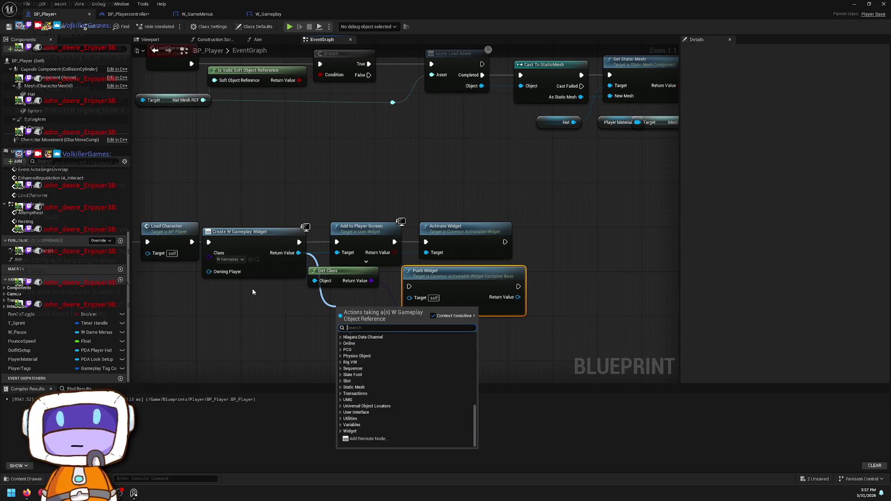
pyautogui.write('get')
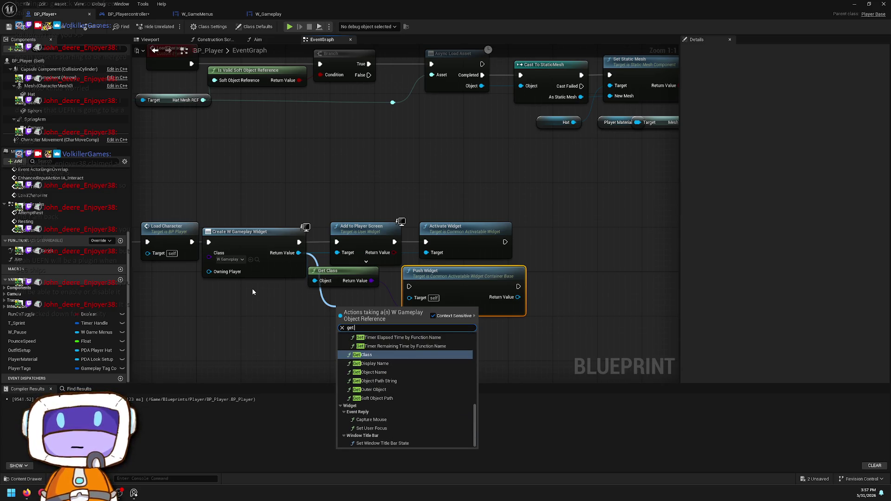
pyautogui.scroll(-10, 384, 370)
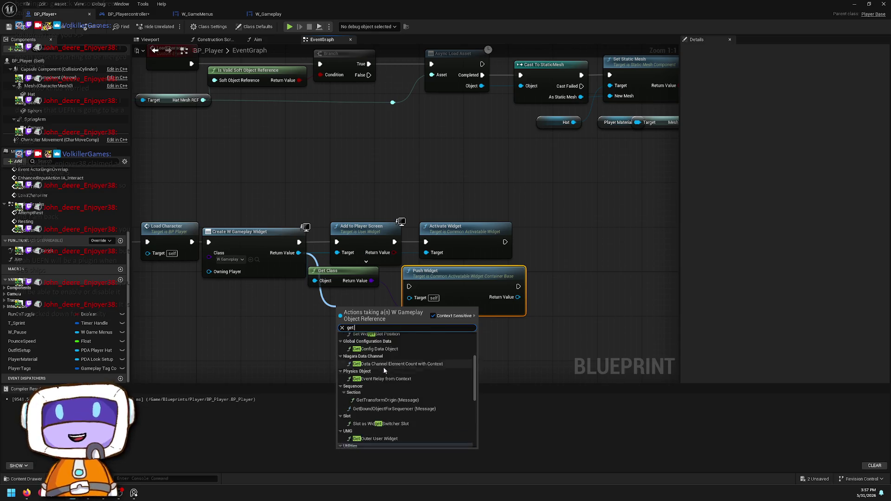
pyautogui.scroll(5, 385, 367)
pyautogui.click(365, 173)
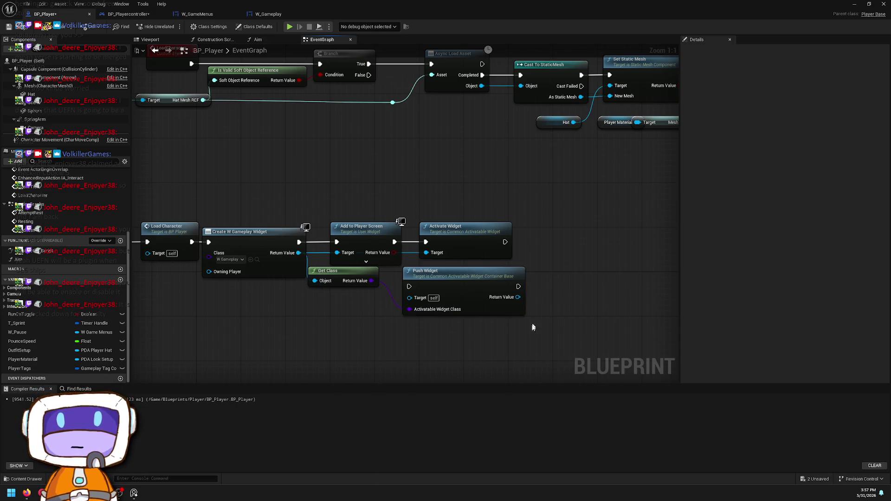
# Step: Move Get Class beside Push Widget and promote the created W Gameplay widget to a variable
pyautogui.moveTo(336, 273); pyautogui.dragTo(374, 311)
pyautogui.moveTo(300, 253)
pyautogui.mouseDown()
pyautogui.moveTo(357, 289)
pyautogui.moveTo(365, 274)
pyautogui.moveTo(532, 241)
pyautogui.moveTo(504, 243)
pyautogui.mouseUp()
pyautogui.click(381, 323)
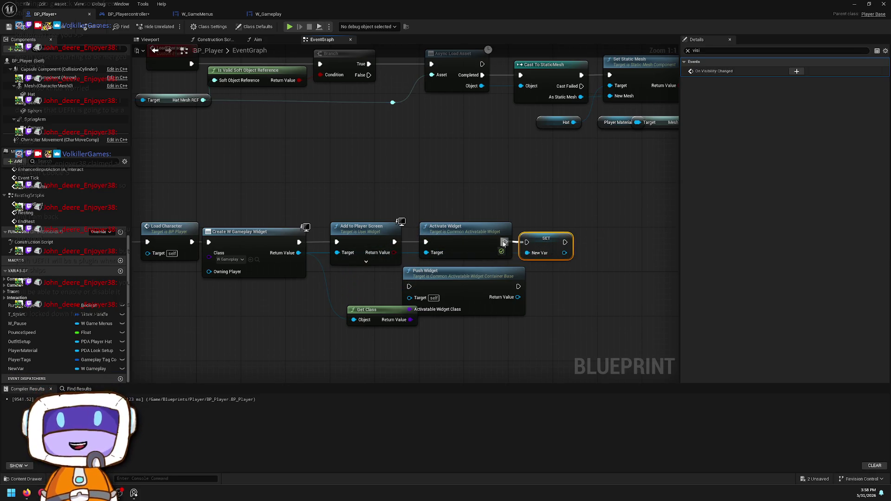
# Step: Delete, then restore with Ctrl+Z, the Push Widget and Get Class nodes beside the pause logic
pyautogui.click(458, 234)
pyautogui.moveTo(457, 262)
pyautogui.mouseDown()
pyautogui.moveTo(397, 344)
pyautogui.moveTo(490, 213)
pyautogui.mouseUp()
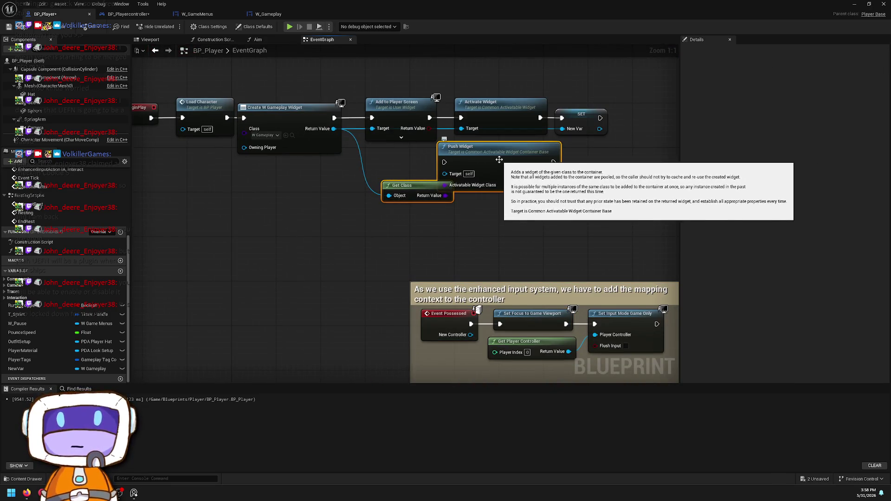
pyautogui.press('Delete')
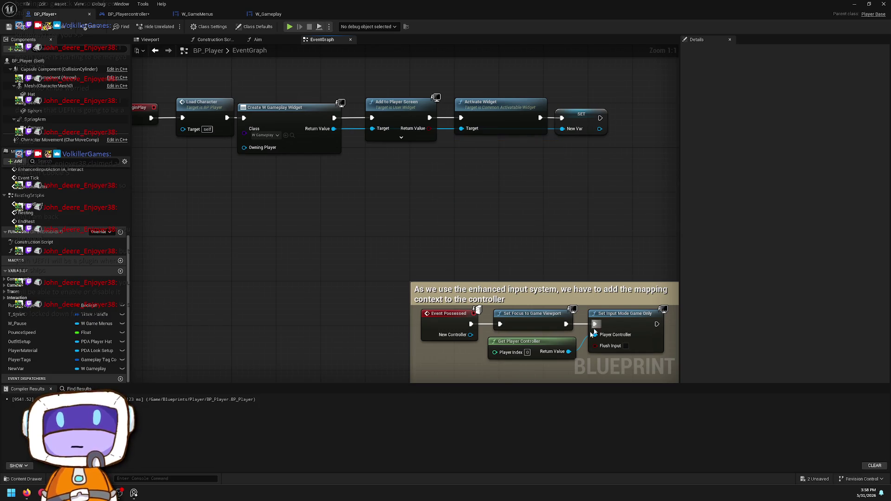
pyautogui.scroll(-5, 485, 166)
pyautogui.scroll(5, 374, 235)
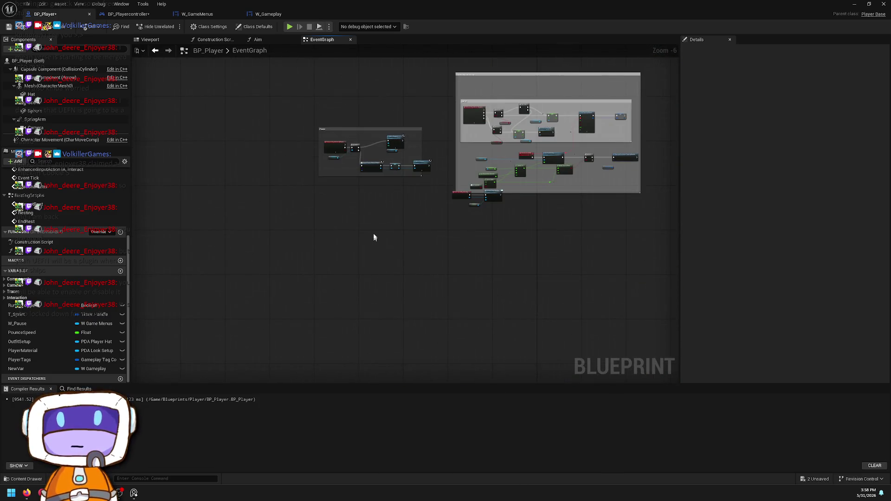
pyautogui.hotkey('ctrl', 'z')
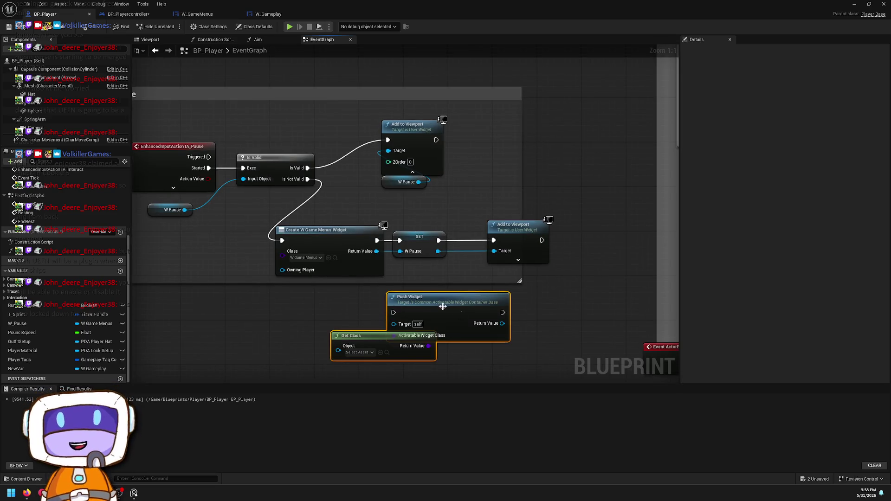
pyautogui.moveTo(422, 306)
pyautogui.mouseDown()
pyautogui.moveTo(303, 288)
pyautogui.moveTo(417, 274)
pyautogui.mouseUp()
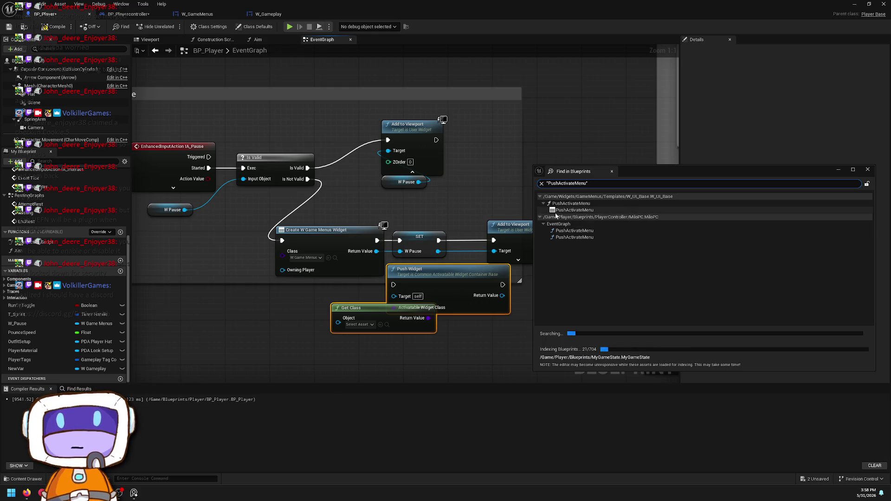
pyautogui.click(590, 233)
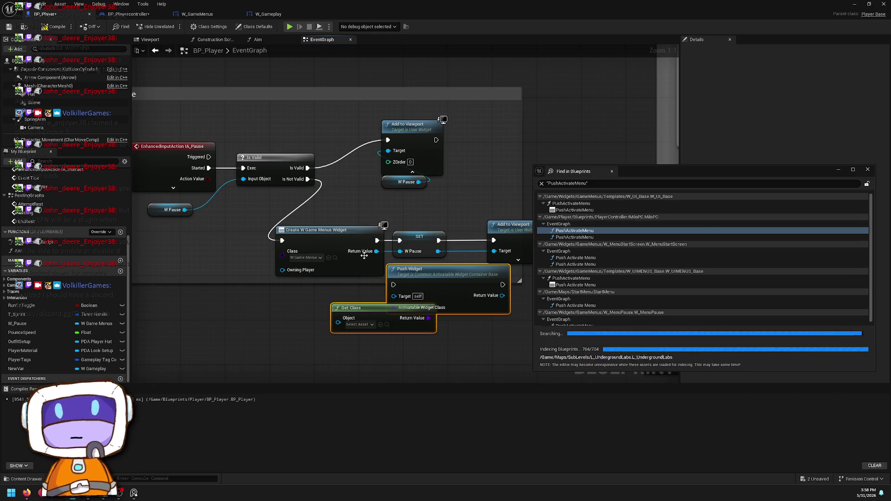
pyautogui.moveTo(394, 285)
pyautogui.mouseDown()
pyautogui.moveTo(338, 184)
pyautogui.moveTo(308, 179)
pyautogui.mouseUp()
# Step: Delete the Create W Game Menus Widget, SET and Add to Viewport nodes; move Push Widget in
pyautogui.click(377, 223)
pyautogui.moveTo(377, 222); pyautogui.dragTo(430, 192)
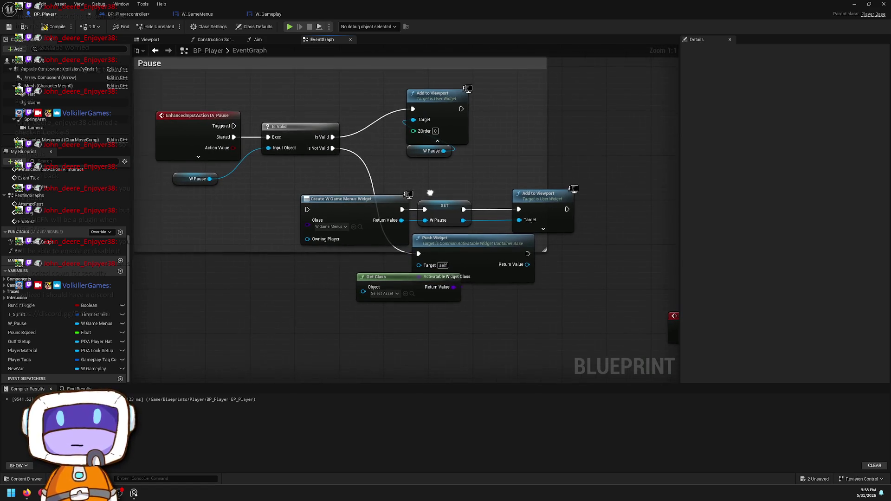
pyautogui.moveTo(365, 183)
pyautogui.mouseDown()
pyautogui.moveTo(409, 232)
pyautogui.moveTo(525, 230)
pyautogui.mouseUp()
pyautogui.moveTo(445, 213)
pyautogui.mouseDown()
pyautogui.moveTo(528, 186)
pyautogui.moveTo(594, 186)
pyautogui.moveTo(547, 202)
pyautogui.moveTo(573, 201)
pyautogui.mouseUp()
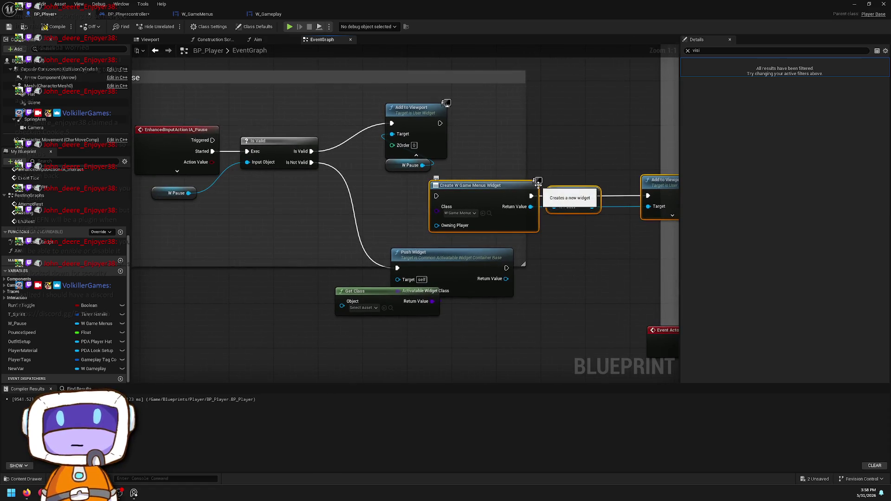
pyautogui.press('Delete')
pyautogui.moveTo(463, 265); pyautogui.dragTo(457, 219)
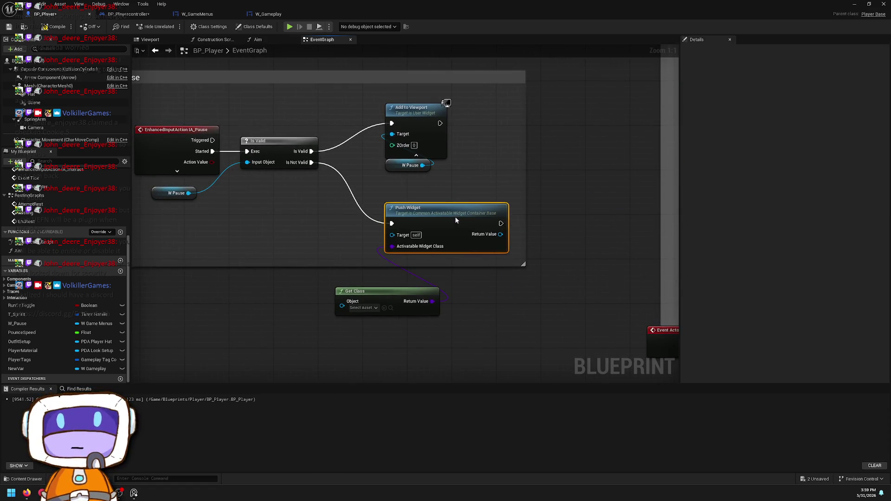
# Step: Set Get Class's Object to W_Pause and place it beside Push Widget
pyautogui.moveTo(342, 305); pyautogui.dragTo(311, 291)
pyautogui.click(325, 278)
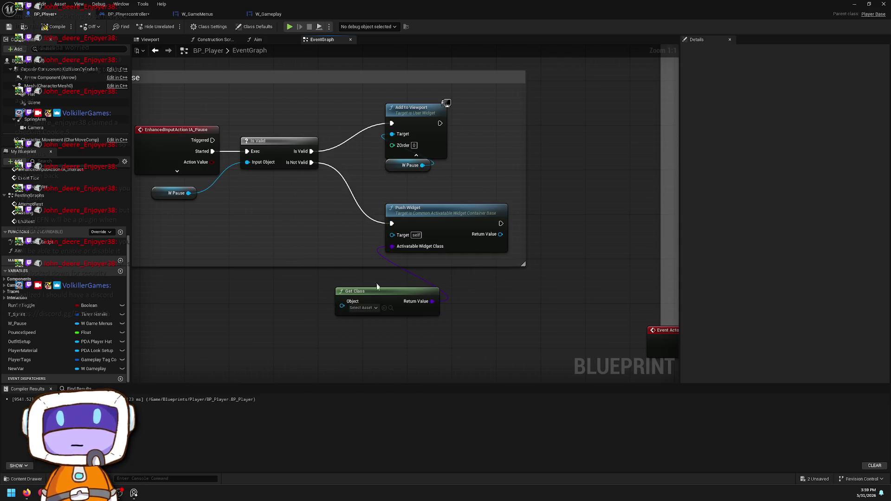
pyautogui.click(358, 308)
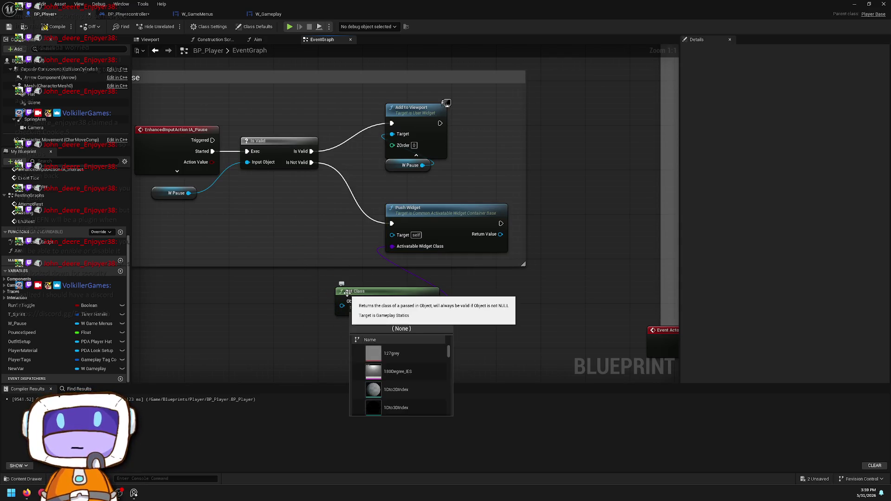
pyautogui.write('pause')
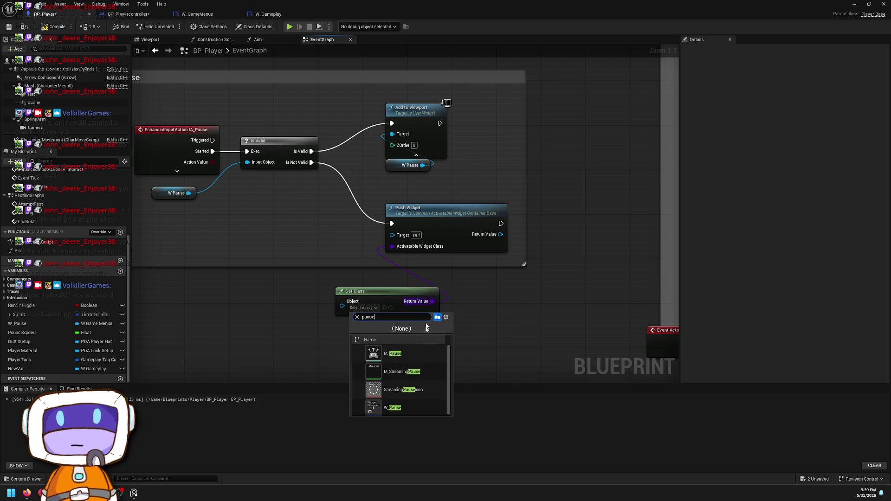
pyautogui.click(405, 408)
pyautogui.moveTo(359, 298)
pyautogui.mouseDown()
pyautogui.moveTo(298, 241)
pyautogui.moveTo(307, 241)
pyautogui.mouseUp()
pyautogui.click(284, 213)
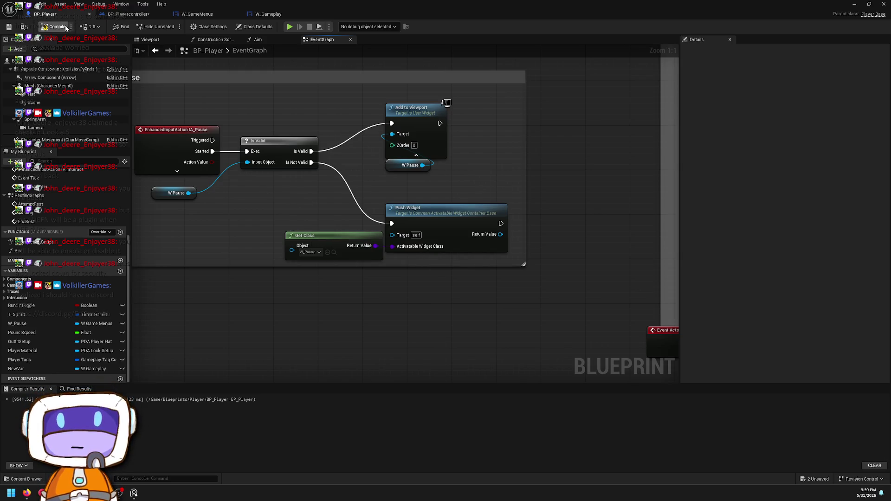
# Step: Compile BP_Player and drop a NewVar getter into the graph near Push Widget
pyautogui.click(55, 26)
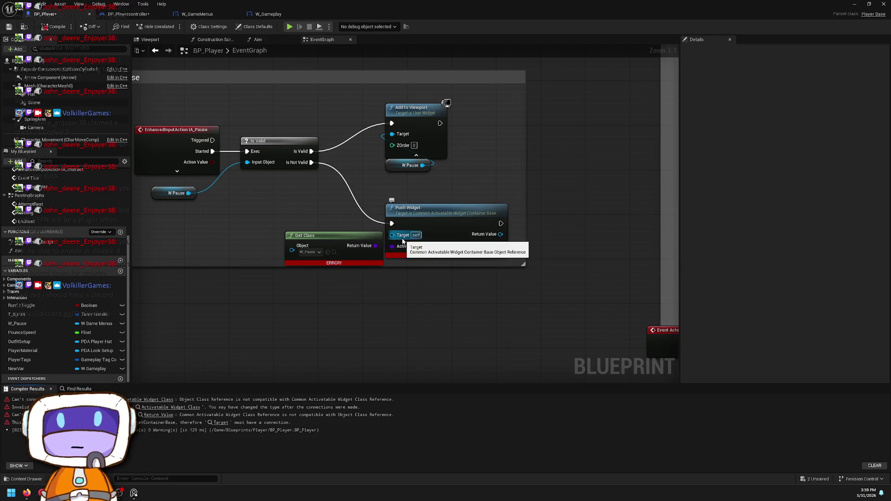
pyautogui.click(55, 368)
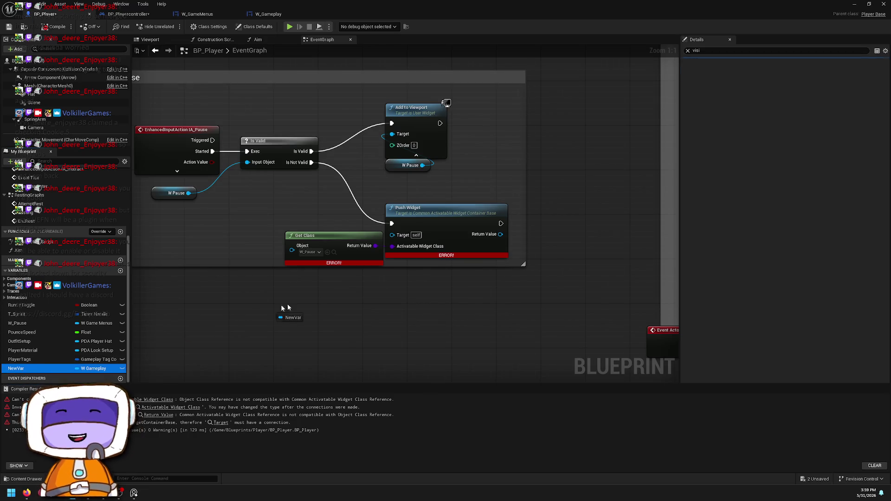
pyautogui.moveTo(75, 368)
pyautogui.mouseDown()
pyautogui.moveTo(300, 210)
pyautogui.moveTo(391, 240)
pyautogui.mouseUp()
pyautogui.click(332, 224)
pyautogui.press('Escape')
# Step: Attempt to wire the New Var getter into Push Widget's Target pin
pyautogui.click(330, 201)
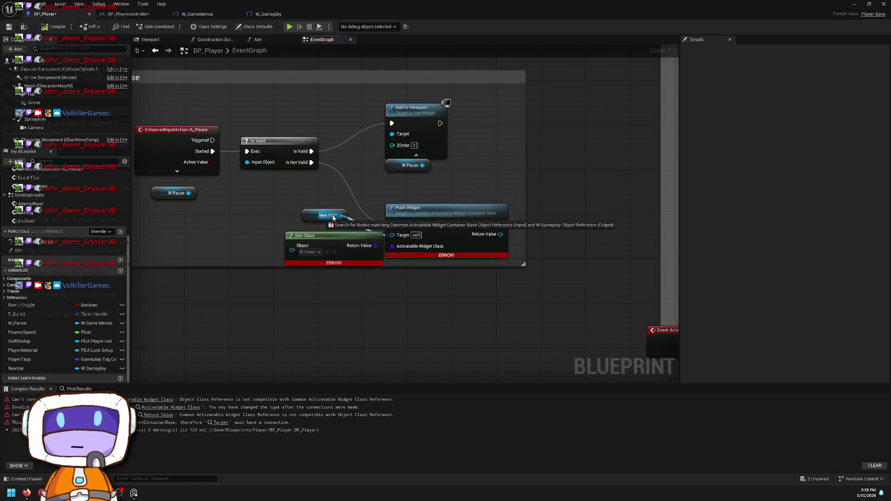
pyautogui.moveTo(339, 215); pyautogui.dragTo(397, 238)
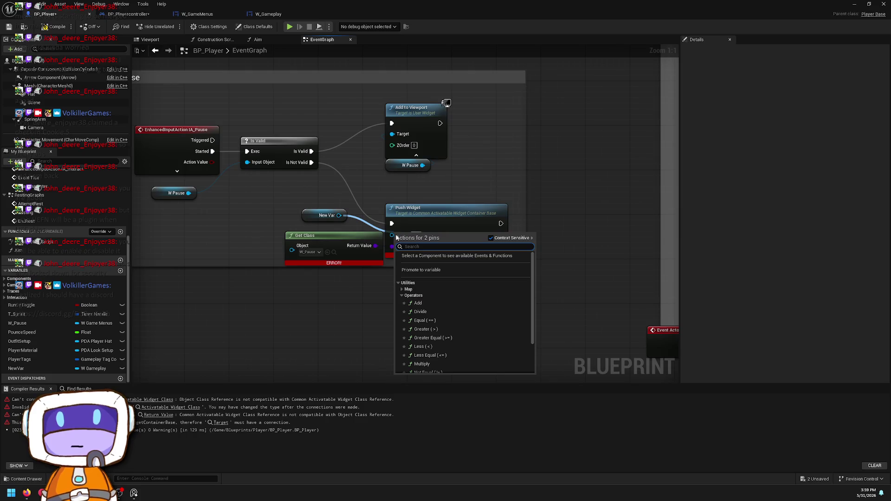
pyautogui.press('Escape')
pyautogui.moveTo(339, 216)
pyautogui.mouseDown()
pyautogui.moveTo(331, 221)
pyautogui.moveTo(339, 218)
pyautogui.mouseUp()
pyautogui.click(467, 193)
pyautogui.scroll(-4, 474, 197)
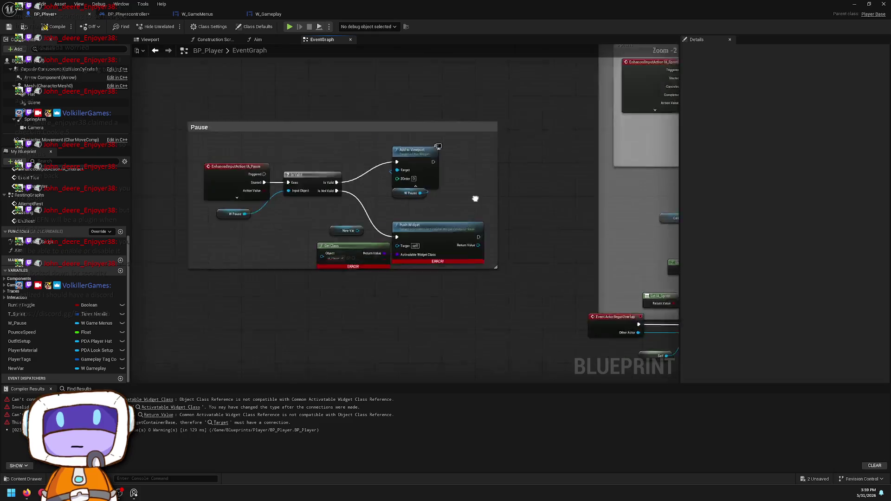
# Step: Zoom to the BeginPlay chain, nudge Activate Widget up and drag from the widget's Return Value
pyautogui.scroll(4, 431, 282)
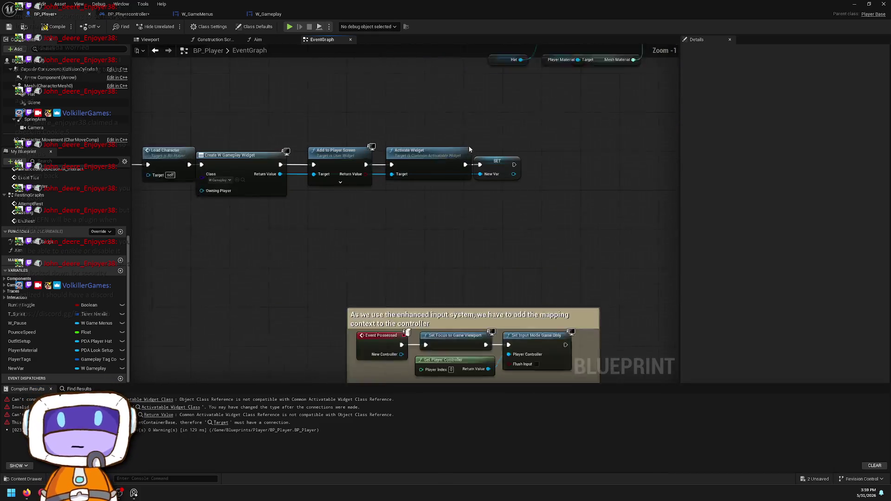
pyautogui.moveTo(411, 156)
pyautogui.mouseDown()
pyautogui.moveTo(418, 125)
pyautogui.moveTo(406, 133)
pyautogui.moveTo(422, 152)
pyautogui.mouseUp()
pyautogui.scroll(-1, 421, 152)
pyautogui.moveTo(282, 194); pyautogui.dragTo(330, 237)
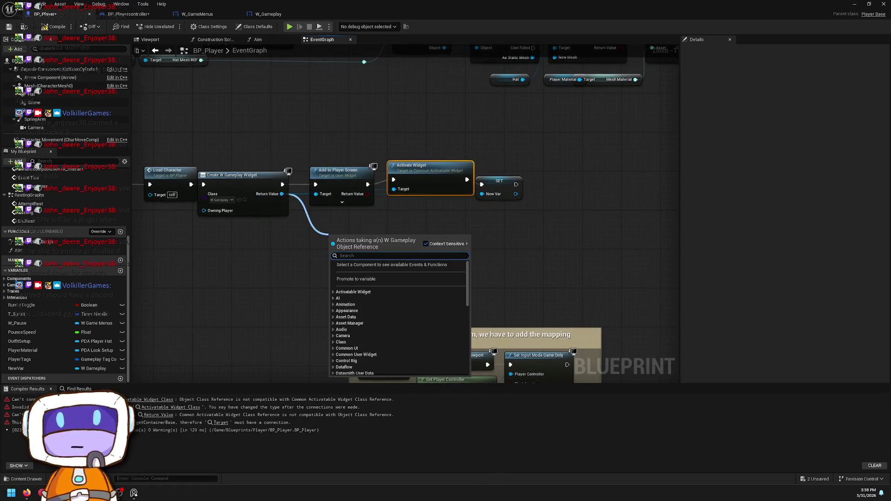
# Step: Close the PushActivateMenu blueprint search, select Add to Player Screen, then open W_GameMenus
pyautogui.hotkey('alt', 'Tab')
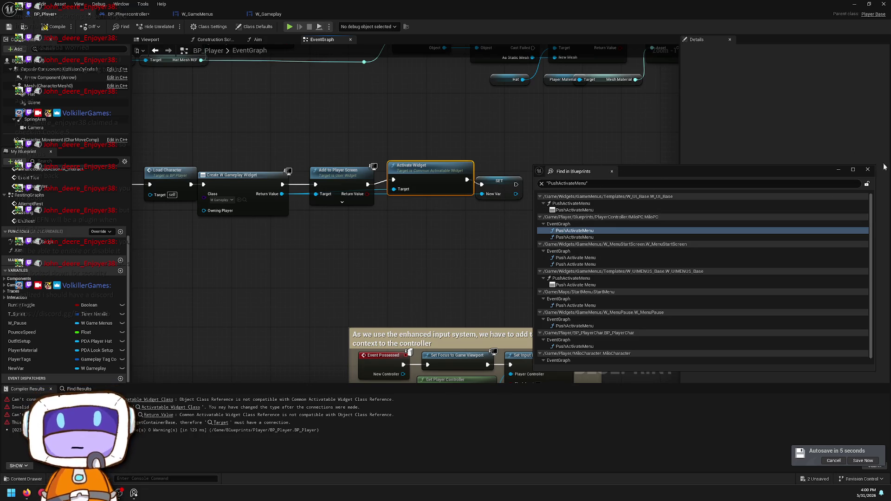
pyautogui.click(868, 169)
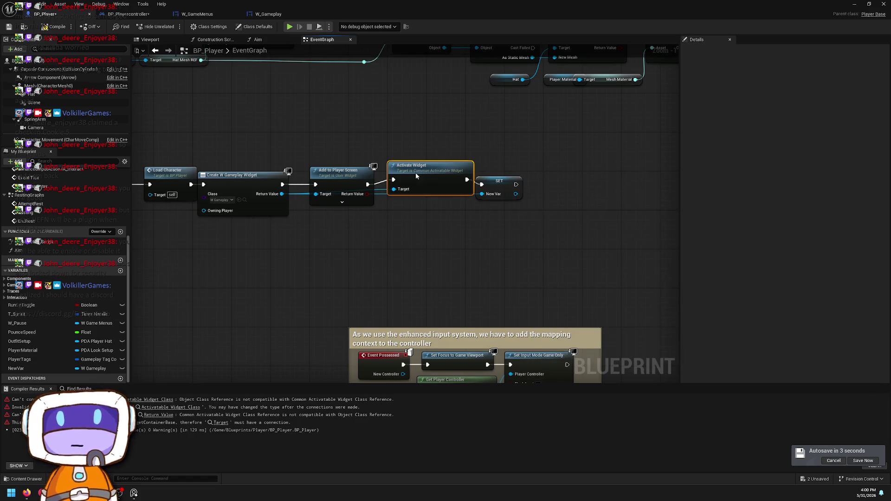
pyautogui.scroll(-3, 505, 146)
pyautogui.scroll(5, 505, 146)
pyautogui.click(460, 176)
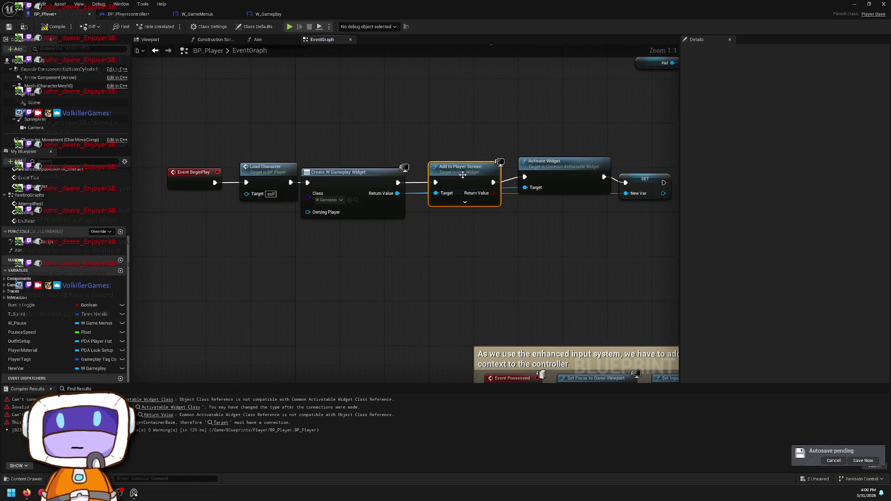
pyautogui.click(218, 16)
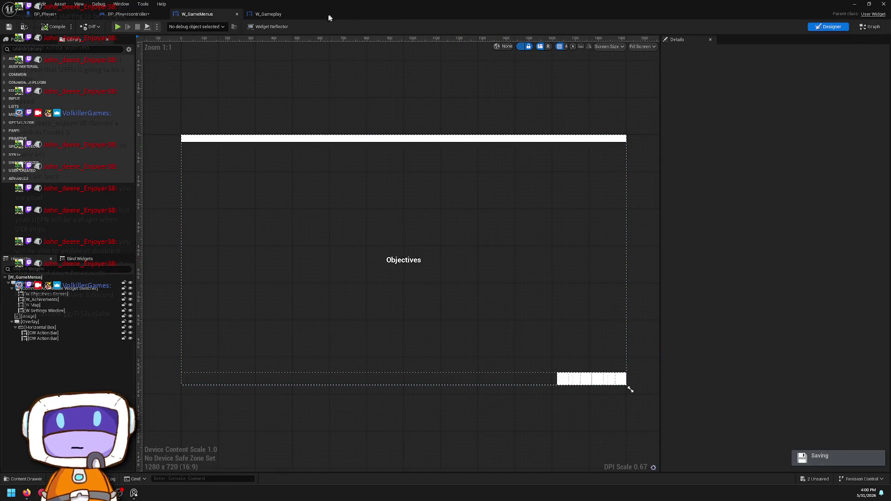
# Step: Add a new function named PushActivateMenu to W_Gameplay's graph
pyautogui.click(274, 15)
pyautogui.click(871, 27)
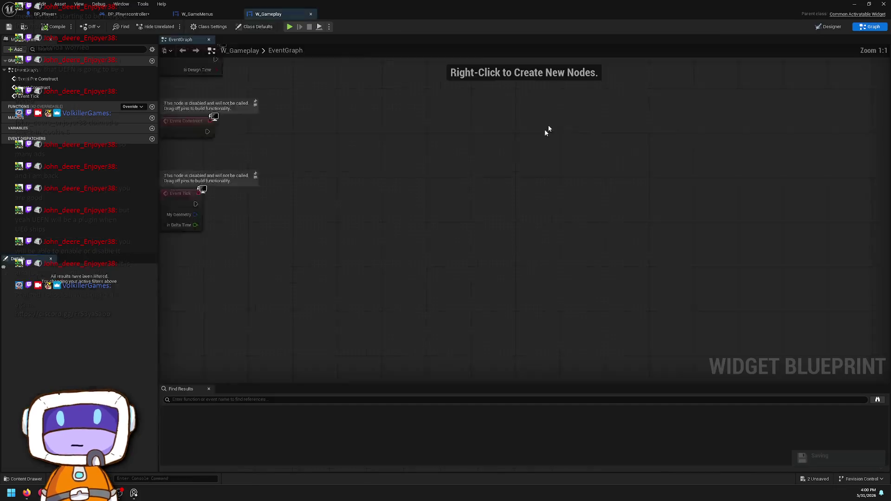
pyautogui.moveTo(358, 183); pyautogui.dragTo(353, 179)
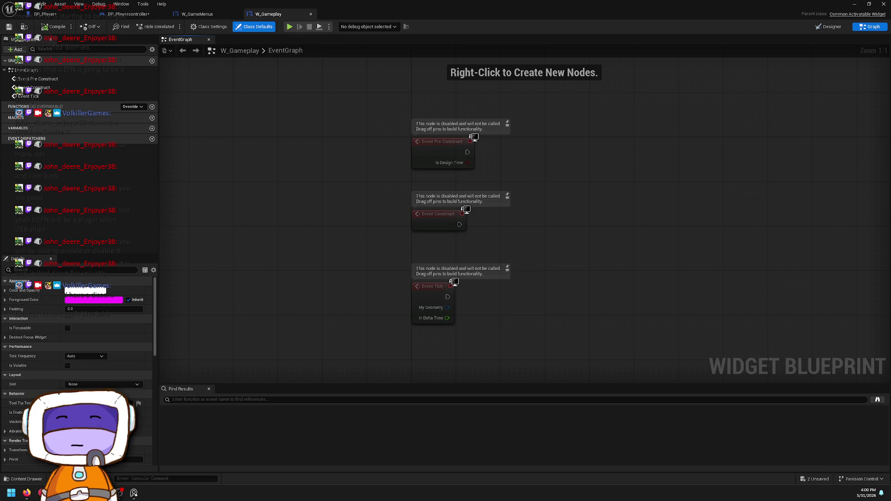
pyautogui.click(152, 107)
pyautogui.write('PushActivateMenu')
pyautogui.press('Return')
pyautogui.moveTo(668, 167); pyautogui.dragTo(540, 177)
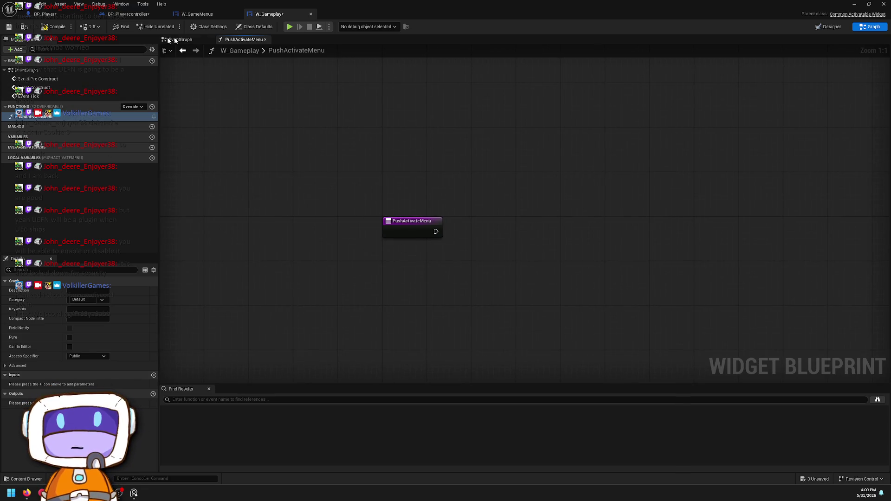
# Step: Expose the widget stack as a variable and call Push Widget on its getter in PushActivateMenu
pyautogui.click(829, 27)
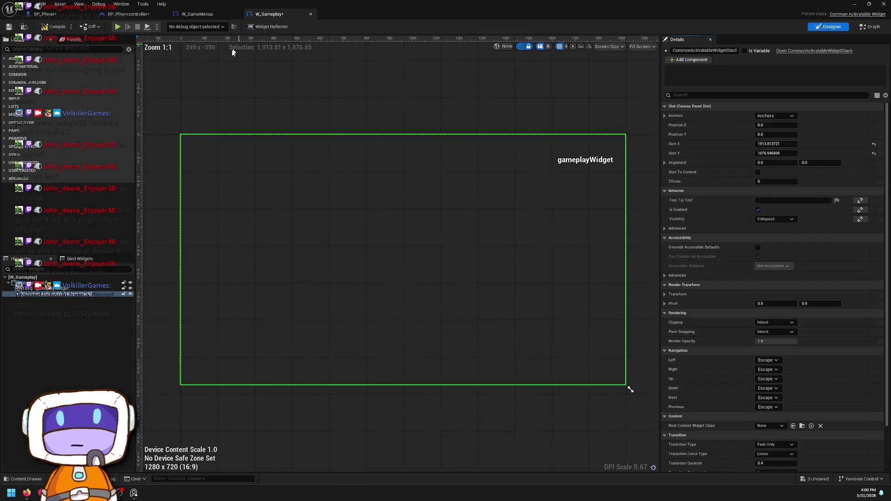
pyautogui.click(745, 51)
pyautogui.click(870, 31)
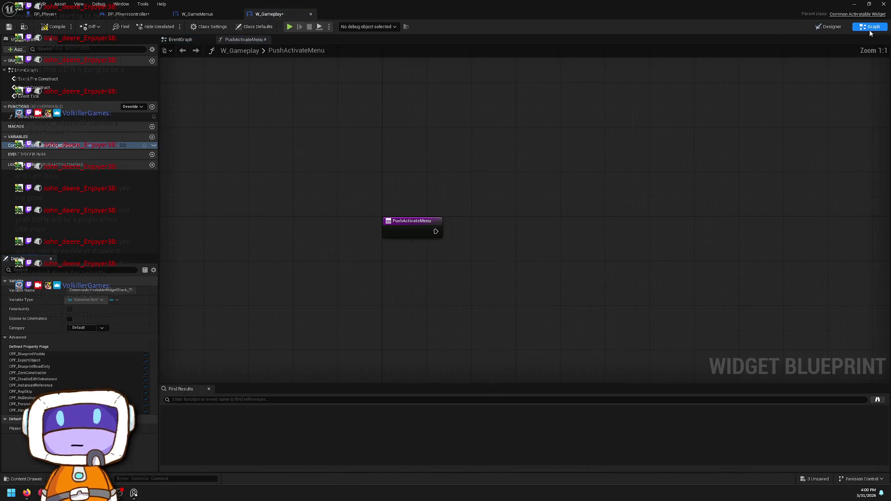
pyautogui.moveTo(56, 145); pyautogui.dragTo(393, 251)
pyautogui.click(445, 258)
pyautogui.moveTo(475, 251); pyautogui.dragTo(499, 219)
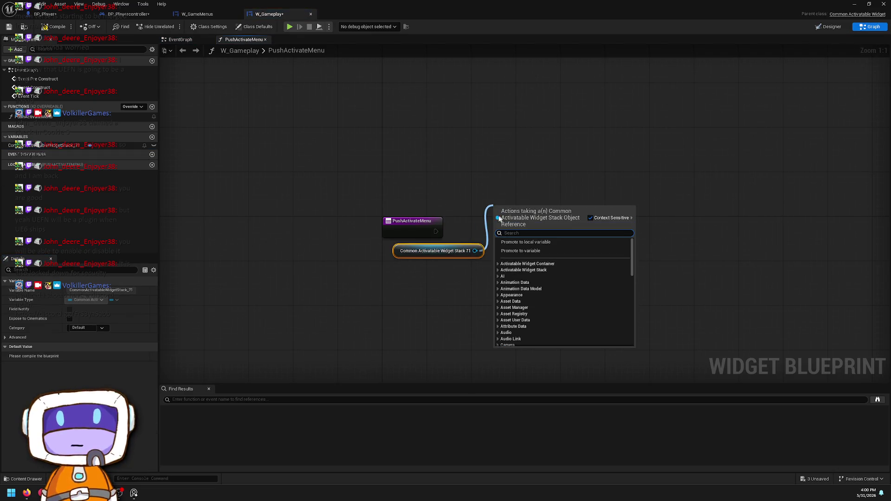
pyautogui.write('push widget')
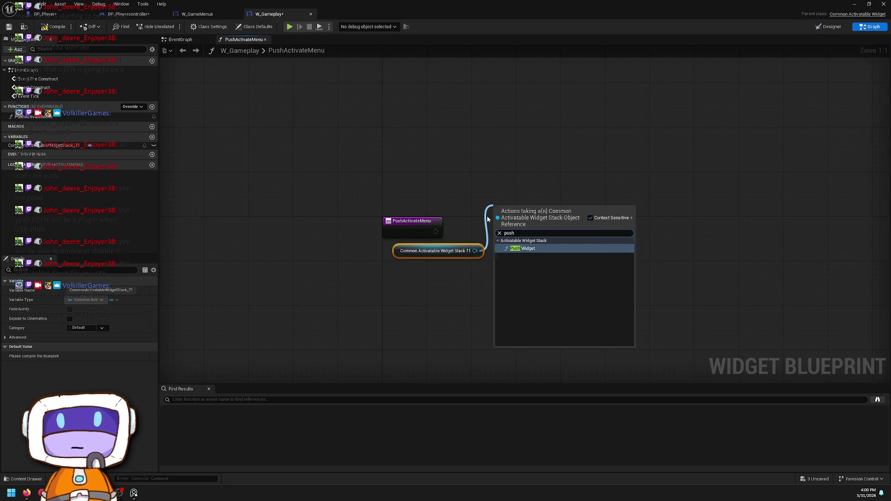
pyautogui.click(498, 250)
pyautogui.moveTo(499, 250)
pyautogui.mouseDown()
pyautogui.moveTo(423, 240)
pyautogui.moveTo(511, 226)
pyautogui.moveTo(495, 226)
pyautogui.mouseUp()
# Step: Return Push Widget's Return Value through a Return Node, tidy the stack getter, then compile and save
pyautogui.moveTo(641, 200); pyautogui.dragTo(542, 179)
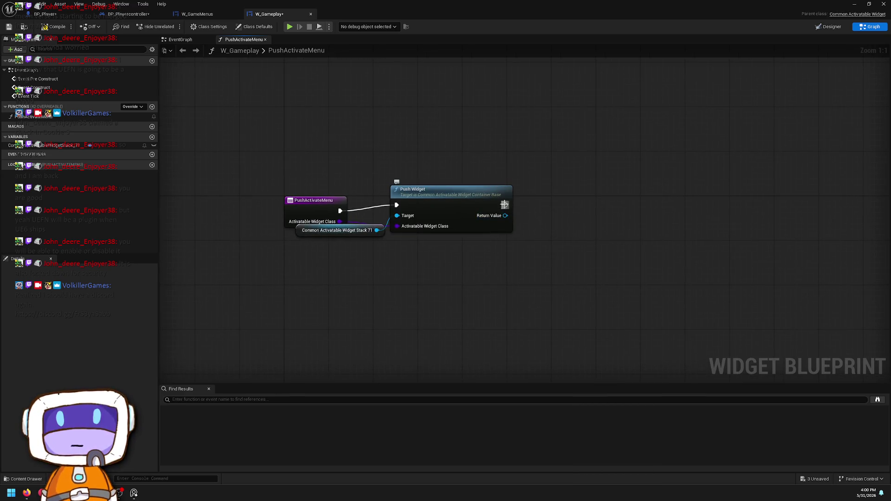
pyautogui.moveTo(506, 205); pyautogui.dragTo(563, 196)
pyautogui.write('return')
pyautogui.press('Return')
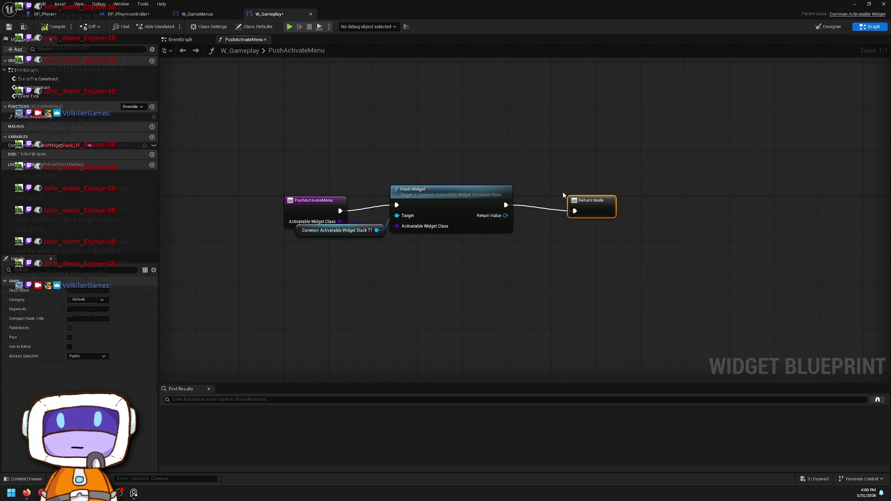
pyautogui.moveTo(499, 214)
pyautogui.mouseDown()
pyautogui.moveTo(583, 215)
pyautogui.moveTo(572, 197)
pyautogui.mouseUp()
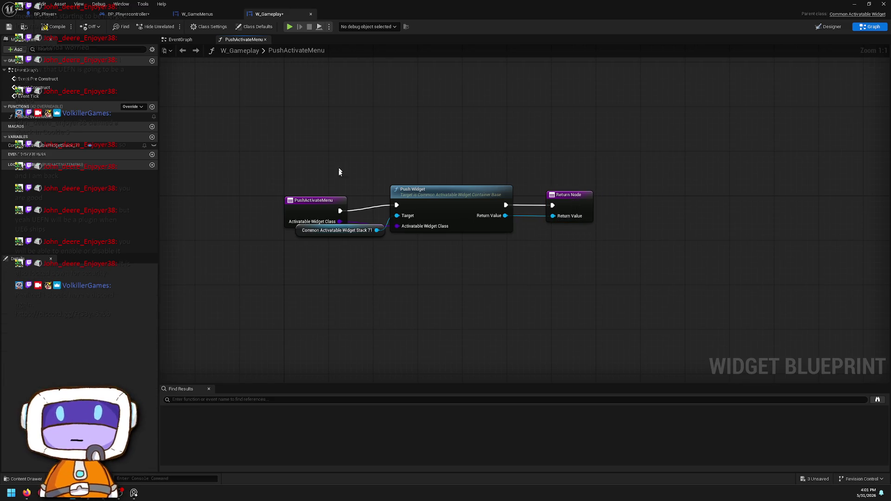
pyautogui.click(299, 235)
pyautogui.moveTo(300, 235); pyautogui.dragTo(277, 247)
pyautogui.click(236, 101)
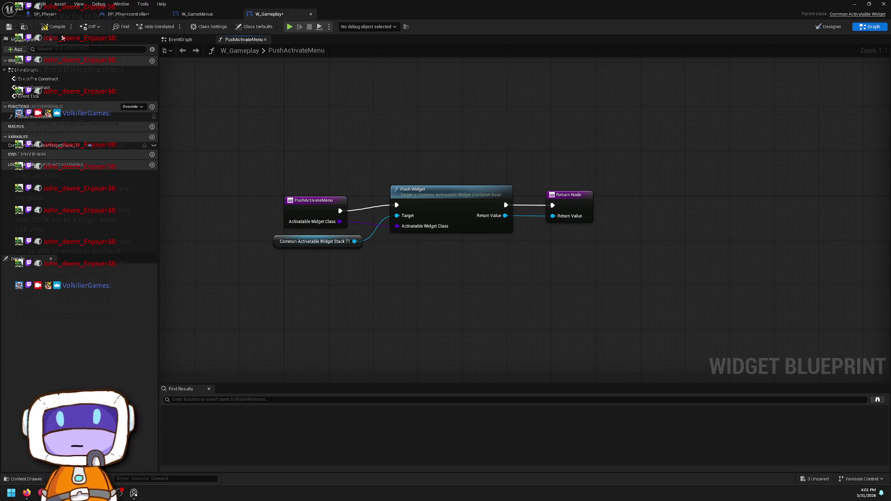
pyautogui.click(9, 27)
pyautogui.click(71, 17)
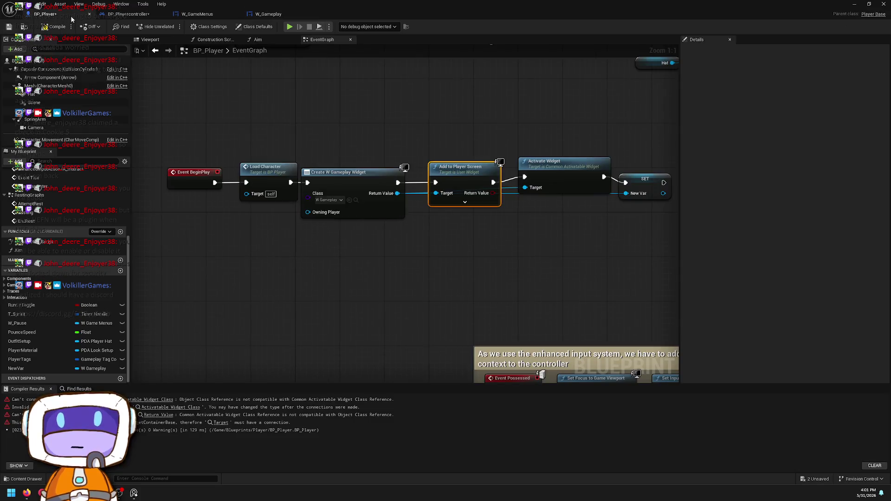
# Step: Add a Push Activate Menu call from New Var in BP_Player's pause logic
pyautogui.scroll(-2, 464, 160)
pyautogui.moveTo(469, 153)
pyautogui.mouseDown()
pyautogui.moveTo(406, 324)
pyautogui.moveTo(414, 193)
pyautogui.moveTo(416, 205)
pyautogui.moveTo(545, 291)
pyautogui.moveTo(608, 374)
pyautogui.mouseUp()
pyautogui.scroll(4, 301, 195)
pyautogui.moveTo(369, 181); pyautogui.dragTo(392, 153)
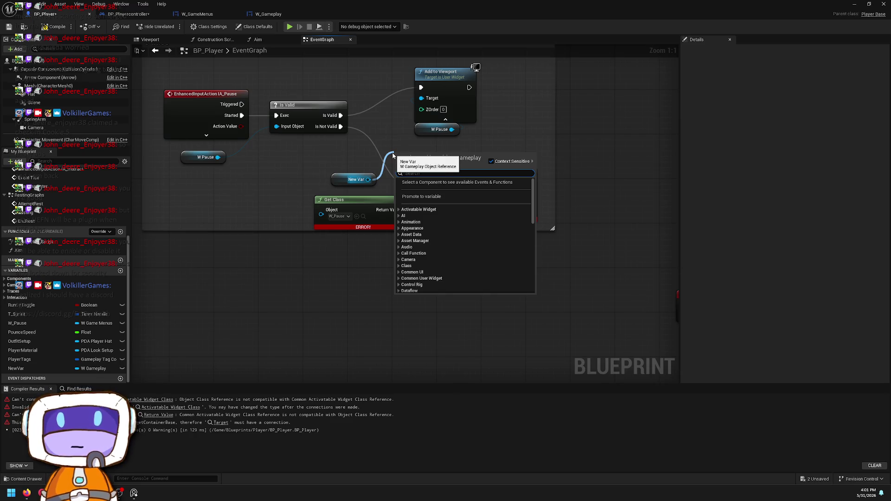
pyautogui.write('push')
pyautogui.press('Return')
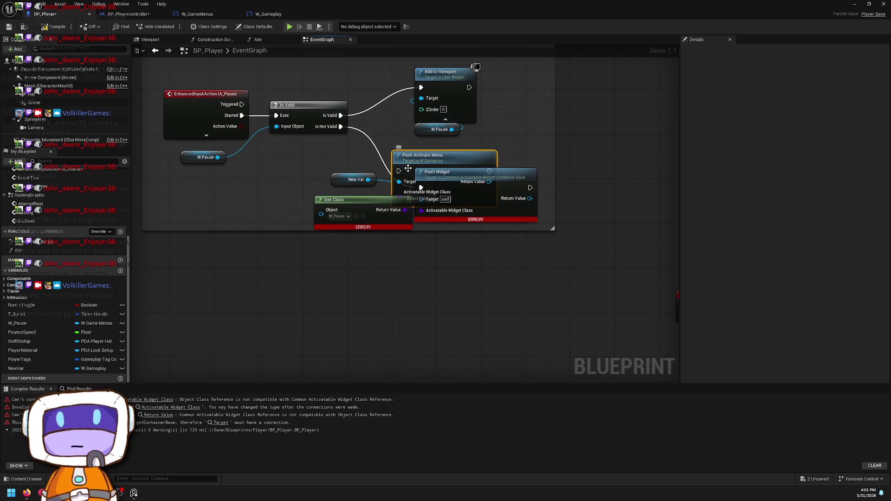
pyautogui.moveTo(435, 155)
pyautogui.mouseDown()
pyautogui.moveTo(500, 238)
pyautogui.moveTo(457, 241)
pyautogui.mouseUp()
# Step: Delete the old Push Widget node from the pause logic
pyautogui.moveTo(422, 276)
pyautogui.mouseDown()
pyautogui.moveTo(382, 238)
pyautogui.moveTo(395, 213)
pyautogui.moveTo(408, 211)
pyautogui.mouseUp()
pyautogui.click(463, 180)
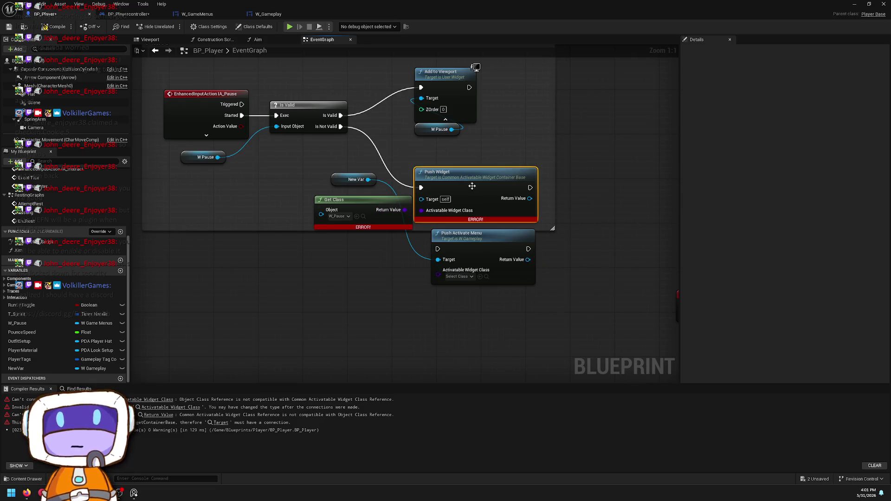
pyautogui.press('Delete')
pyautogui.moveTo(438, 274)
pyautogui.mouseDown()
pyautogui.moveTo(404, 242)
pyautogui.moveTo(404, 209)
pyautogui.moveTo(438, 279)
pyautogui.mouseUp()
pyautogui.press('Escape')
pyautogui.press('Escape')
# Step: Set Push Activate Menu's class to W Map, run it on Is Not Valid, remove Get Class, and compile
pyautogui.moveTo(463, 239); pyautogui.dragTo(458, 167)
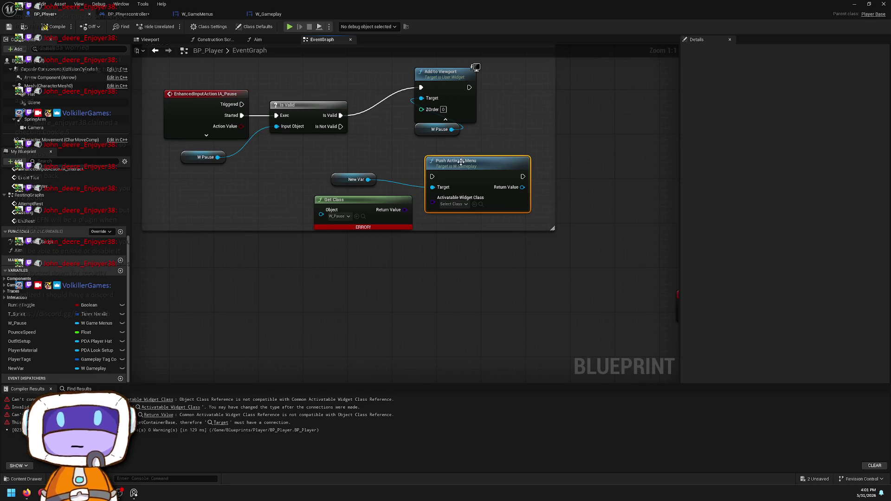
pyautogui.click(457, 204)
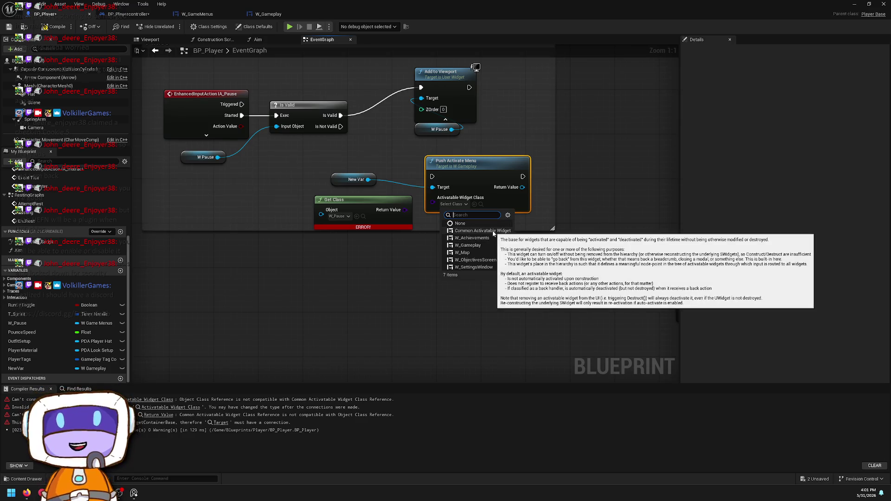
pyautogui.click(464, 252)
pyautogui.moveTo(433, 176)
pyautogui.mouseDown()
pyautogui.moveTo(341, 135)
pyautogui.moveTo(340, 126)
pyautogui.mouseUp()
pyautogui.moveTo(313, 191); pyautogui.dragTo(336, 231)
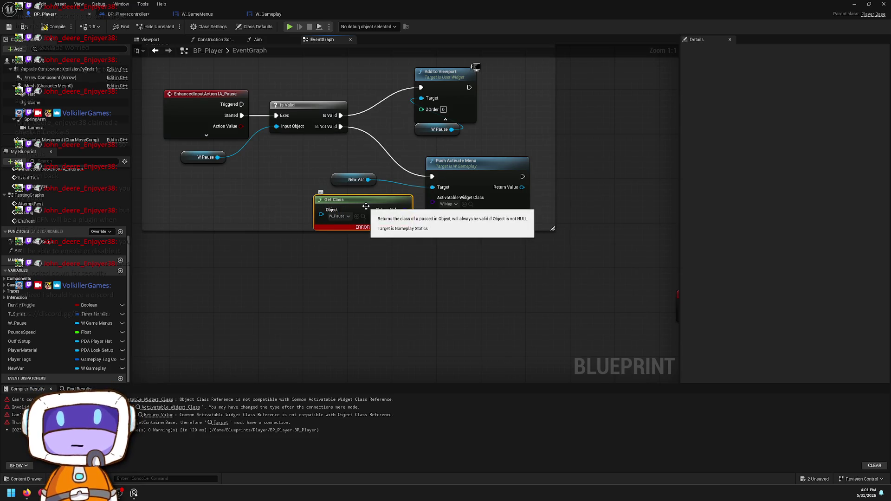
pyautogui.press('Delete')
pyautogui.click(55, 26)
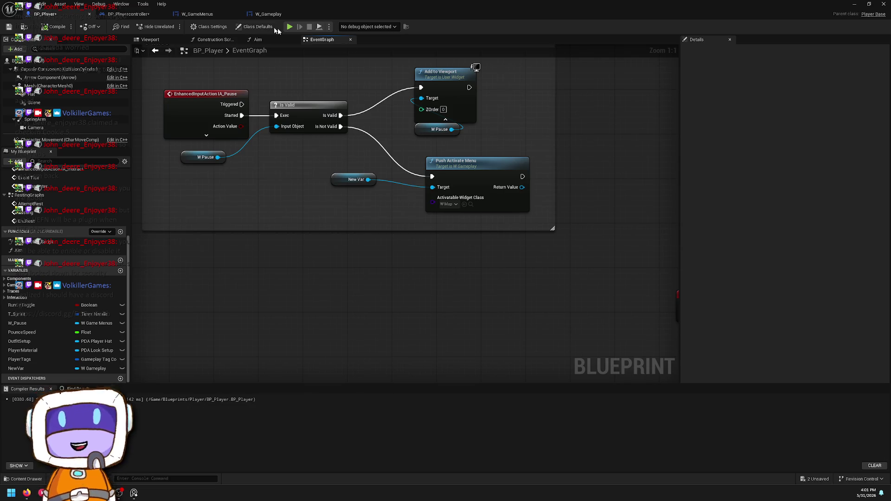
pyautogui.click(201, 14)
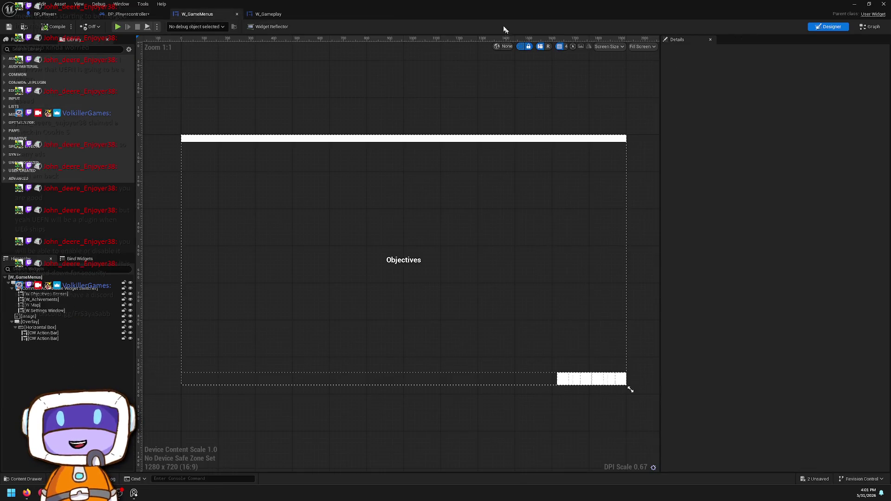
# Step: Restore and re-maximize the editor window, then minimize the widget editor to reveal L_Testing
pyautogui.doubleClick(509, 23)
pyautogui.moveTo(367, 90)
pyautogui.mouseDown()
pyautogui.moveTo(366, 4)
pyautogui.moveTo(363, 93)
pyautogui.moveTo(582, 198)
pyautogui.moveTo(393, 180)
pyautogui.mouseUp()
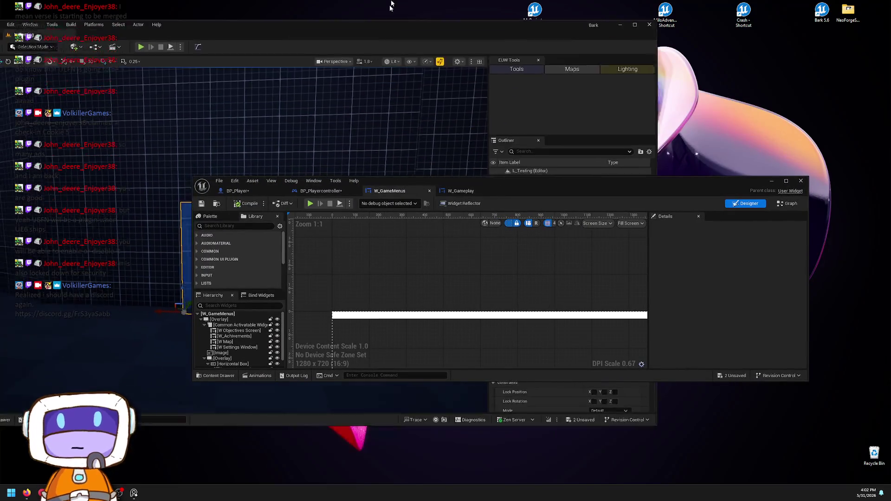
pyautogui.moveTo(391, 5); pyautogui.dragTo(392, 0)
pyautogui.click(771, 181)
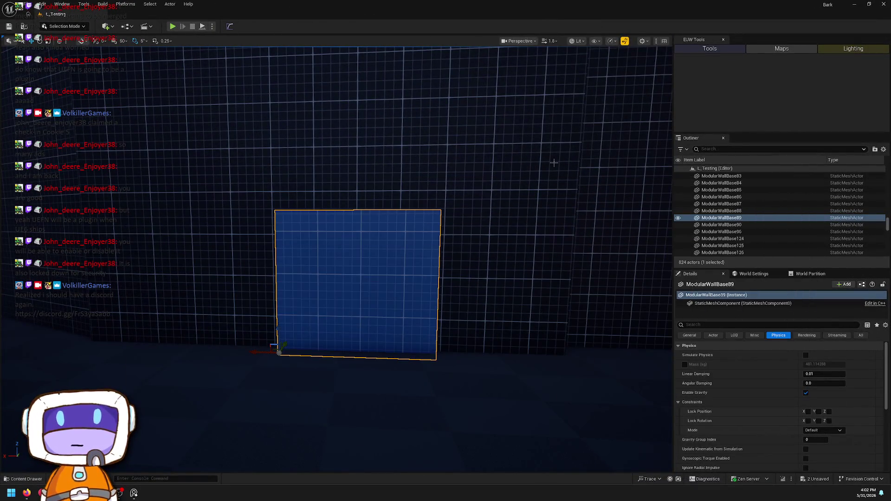
pyautogui.click(34, 479)
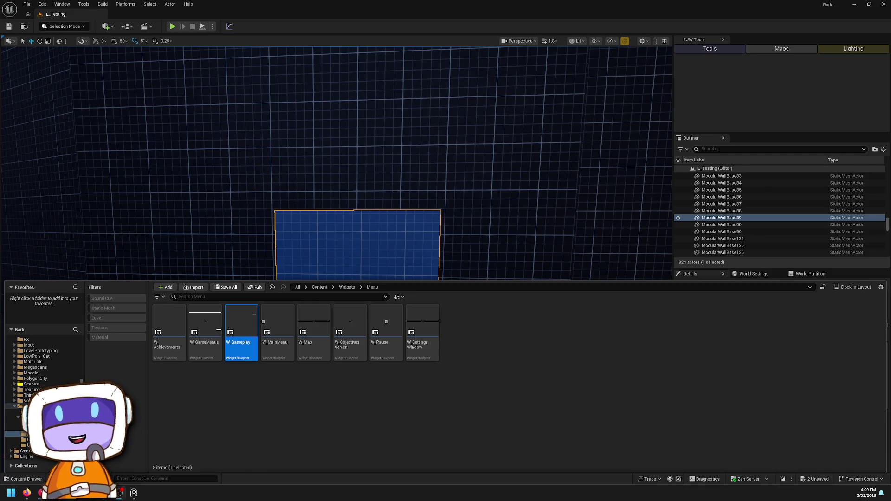
# Step: Open W_Gameplay full-screen to check PushActivateMenu, then bring up W_GameMenus' event graph
pyautogui.doubleClick(246, 348)
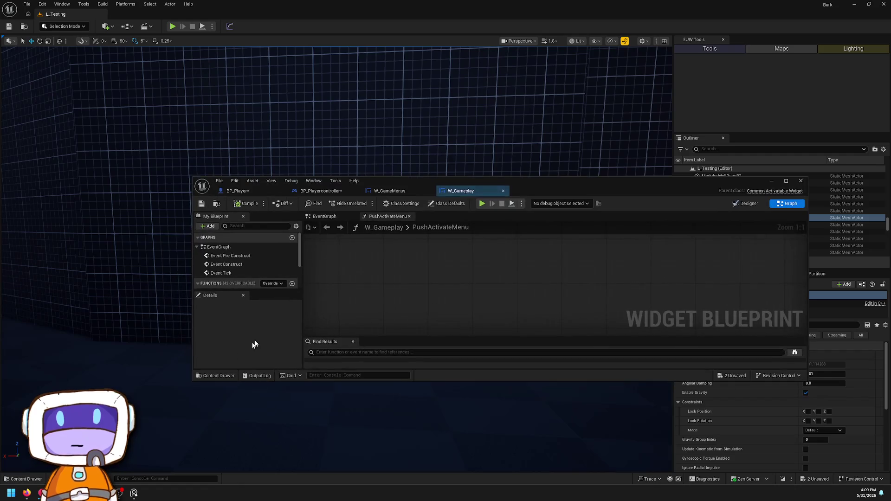
pyautogui.moveTo(576, 181); pyautogui.dragTo(534, 9)
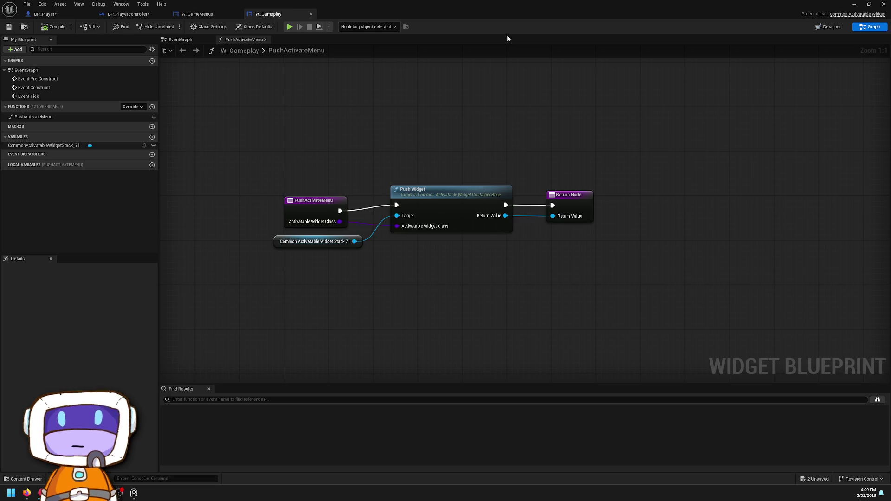
pyautogui.click(123, 15)
pyautogui.moveTo(251, 13)
pyautogui.mouseDown()
pyautogui.moveTo(414, 161)
pyautogui.moveTo(397, 22)
pyautogui.mouseUp()
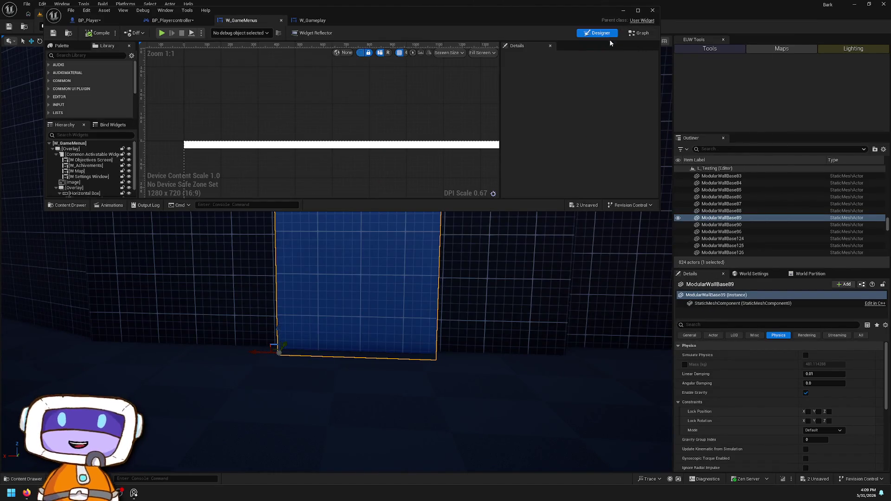
pyautogui.click(640, 33)
# Step: Reparent W_GameMenus to CommonActivatableWidget through Class Settings and save it
pyautogui.doubleClick(220, 10)
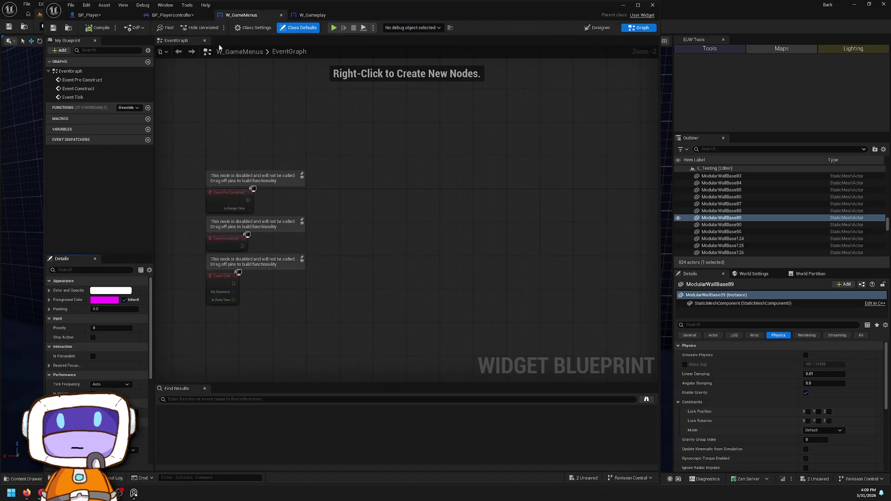
pyautogui.click(254, 27)
pyautogui.click(109, 290)
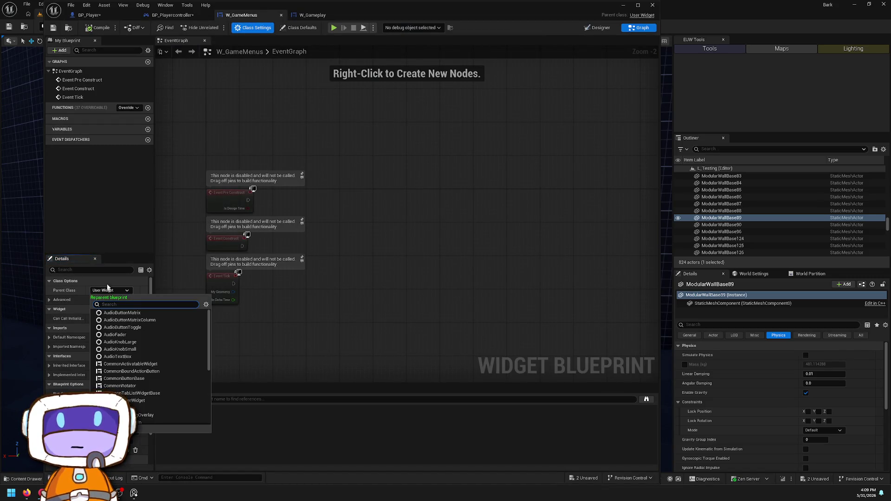
pyautogui.write('c')
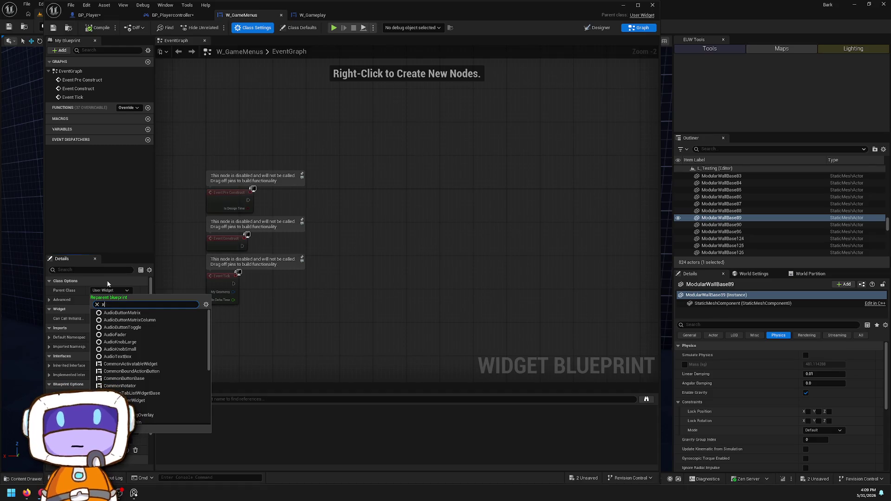
pyautogui.write('OMMON')
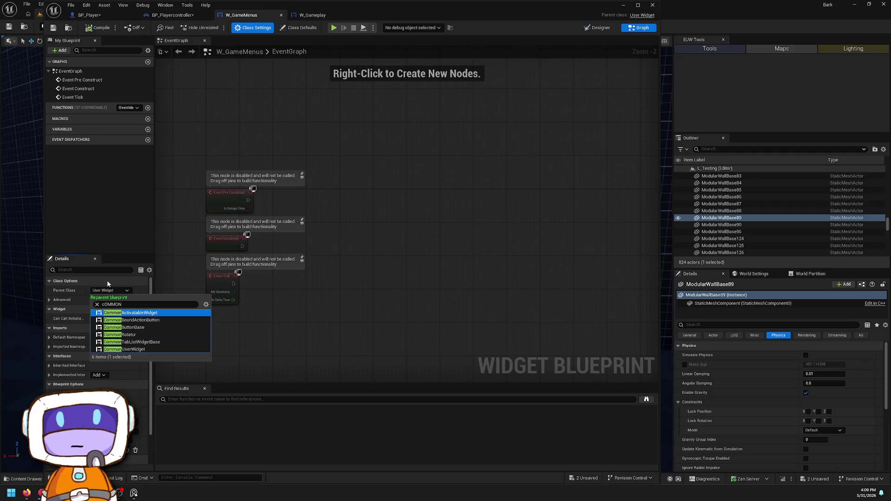
pyautogui.press('Return')
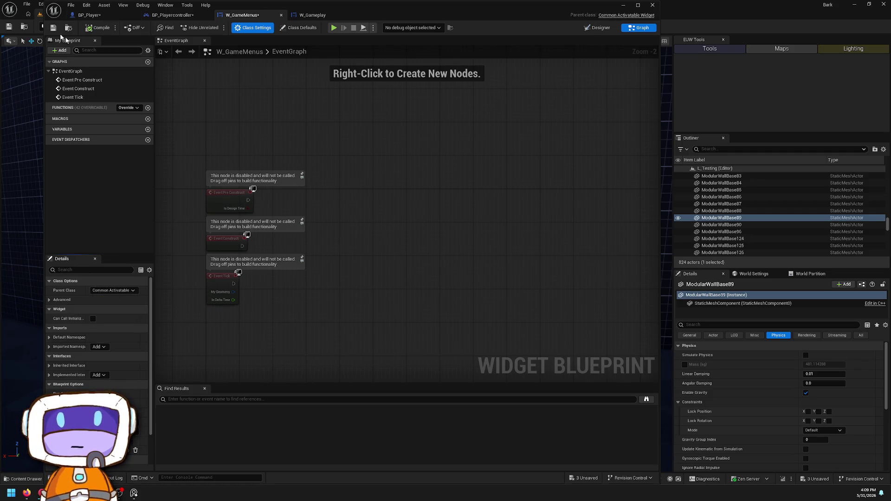
pyautogui.click(53, 28)
pyautogui.click(172, 15)
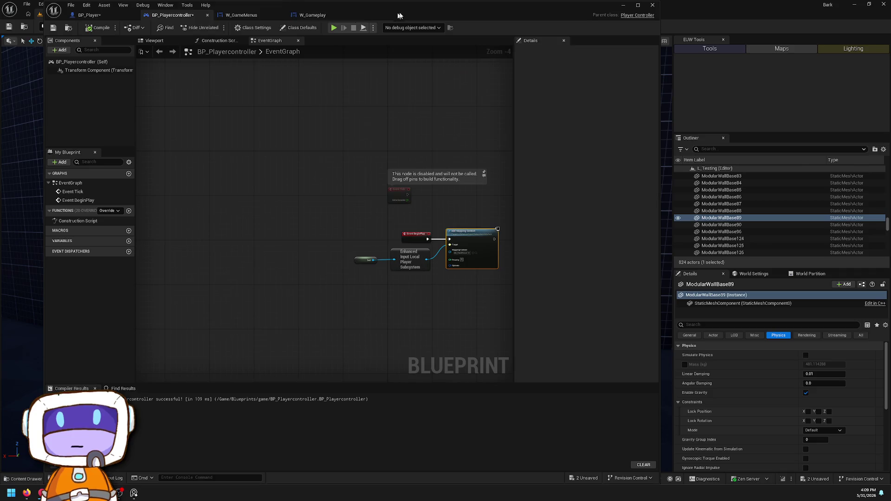
pyautogui.doubleClick(533, 5)
pyautogui.click(45, 14)
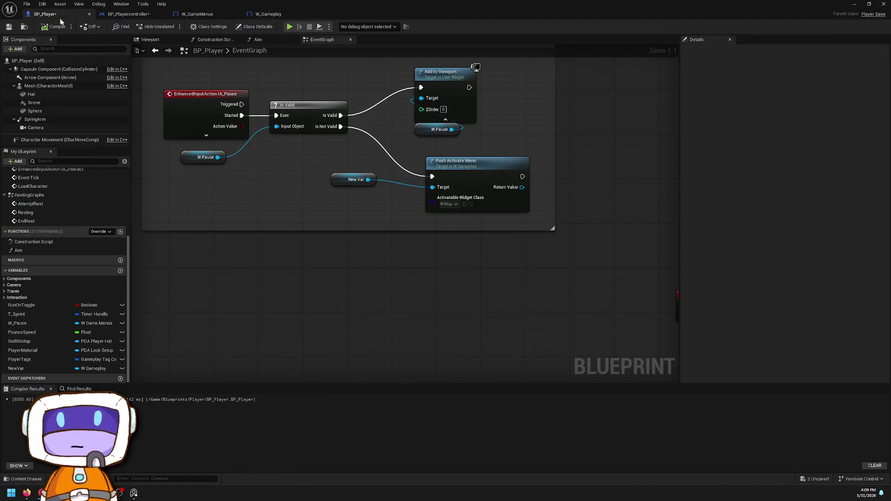
pyautogui.click(448, 204)
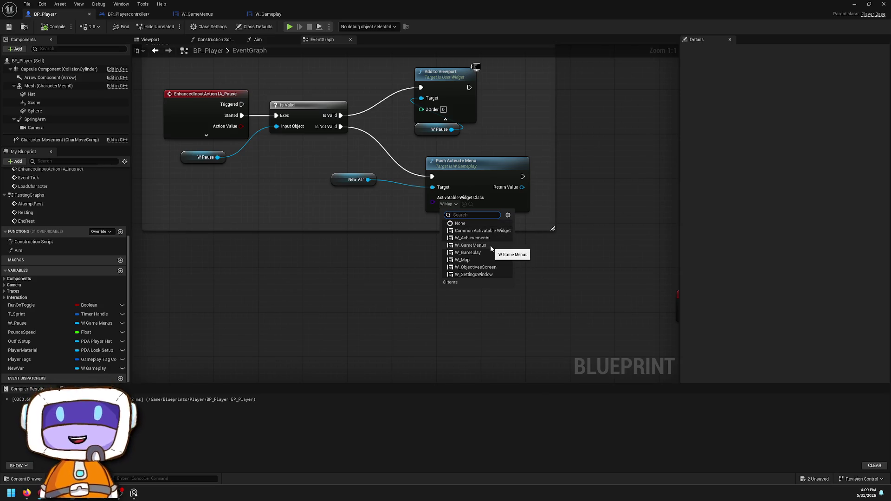
pyautogui.click(491, 246)
pyautogui.moveTo(480, 253)
pyautogui.mouseDown()
pyautogui.moveTo(527, 263)
pyautogui.moveTo(543, 228)
pyautogui.mouseUp()
pyautogui.write('set slo')
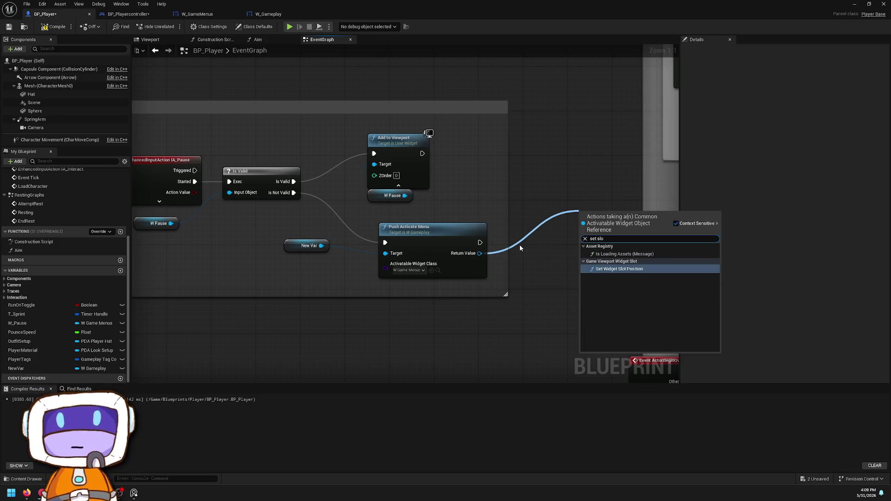
pyautogui.press('Return')
pyautogui.hotkey('ctrl', 'z')
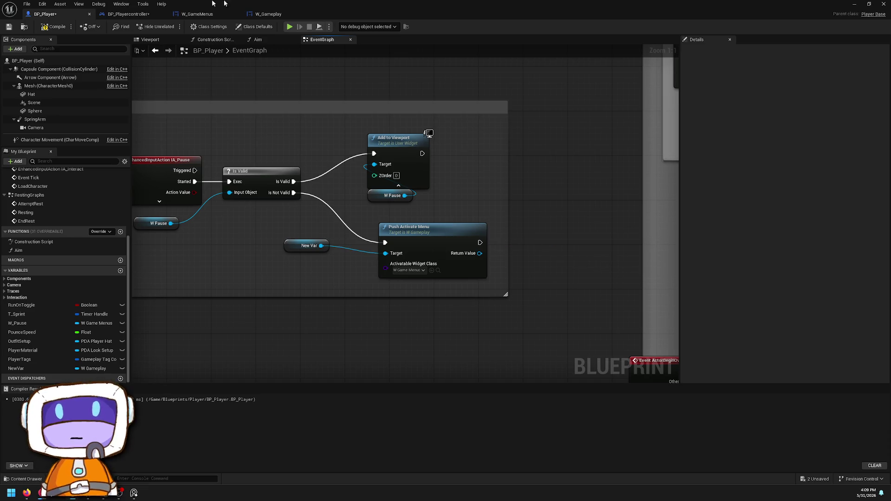
pyautogui.click(268, 14)
# Step: Look over BP_Playercontroller and W_GameMenus, inspecting the Common Activatable Widget Switcher's properties
pyautogui.click(126, 15)
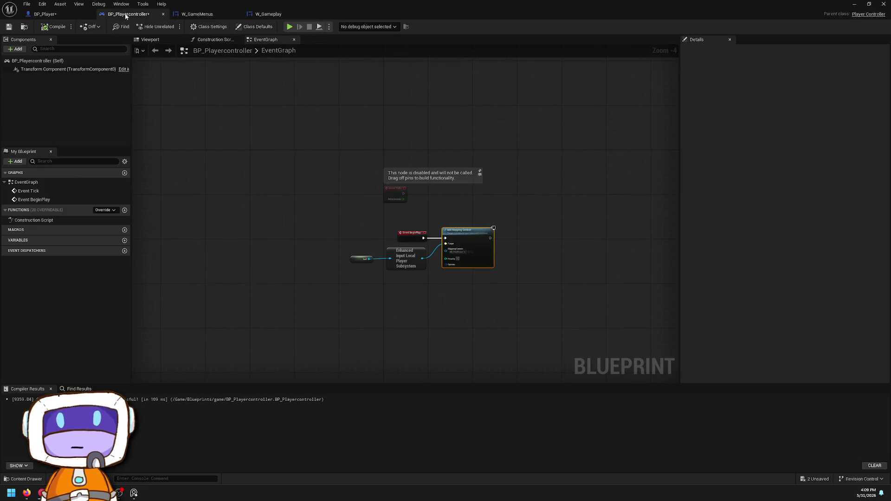
pyautogui.click(195, 14)
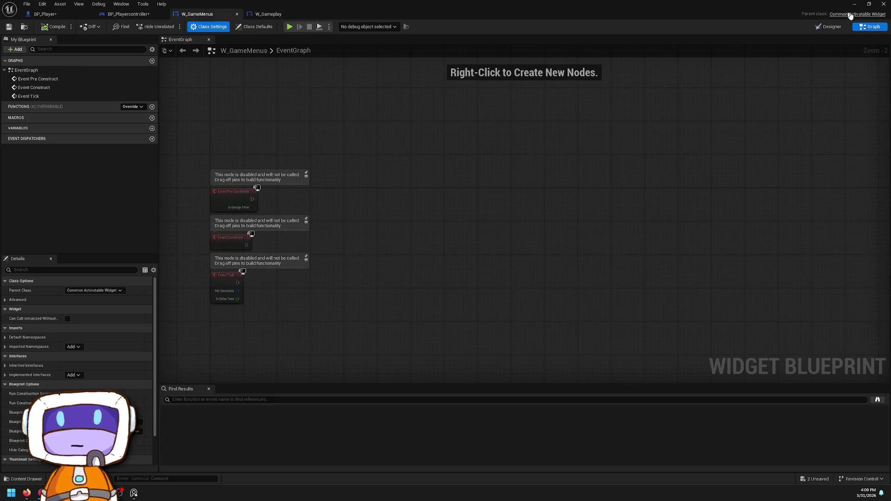
pyautogui.click(829, 26)
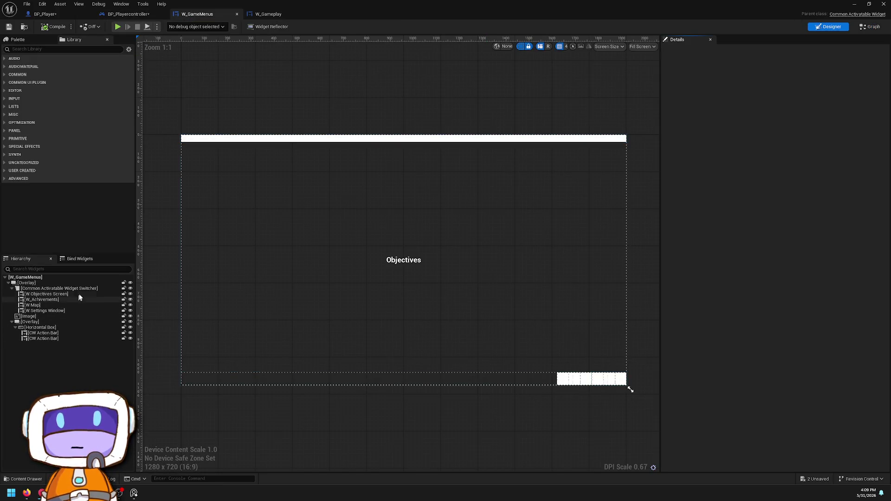
pyautogui.click(60, 289)
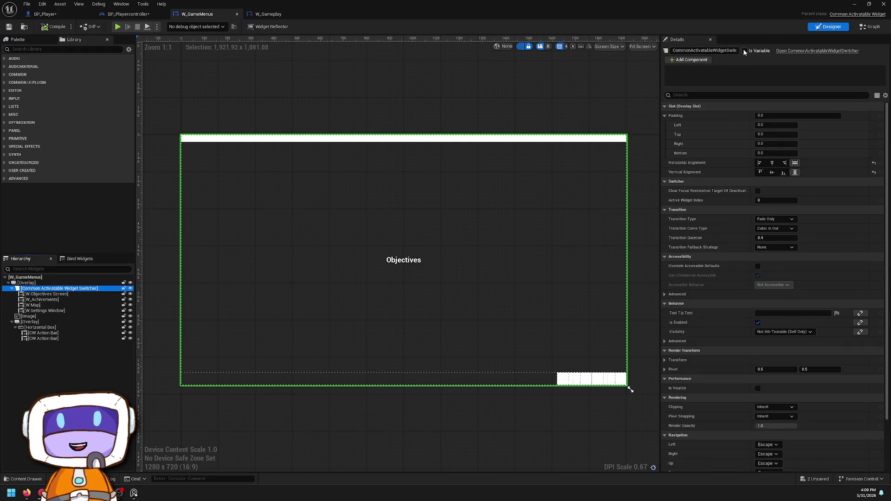
pyautogui.click(869, 26)
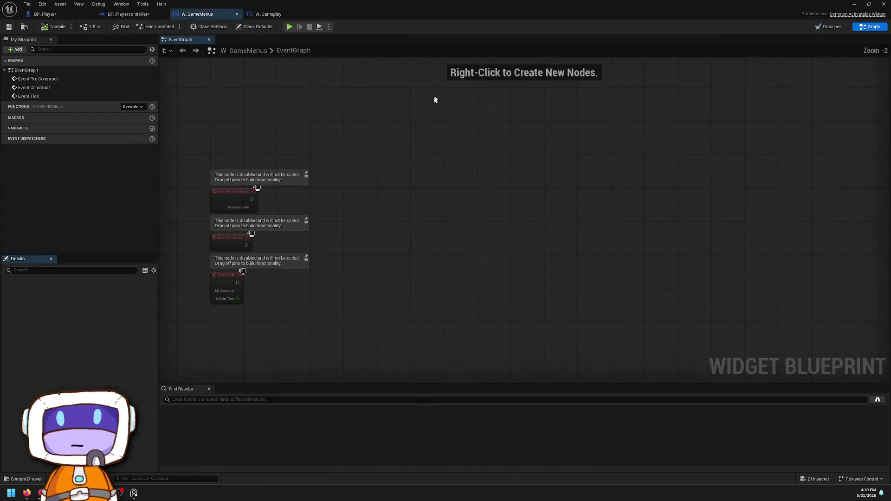
pyautogui.click(49, 14)
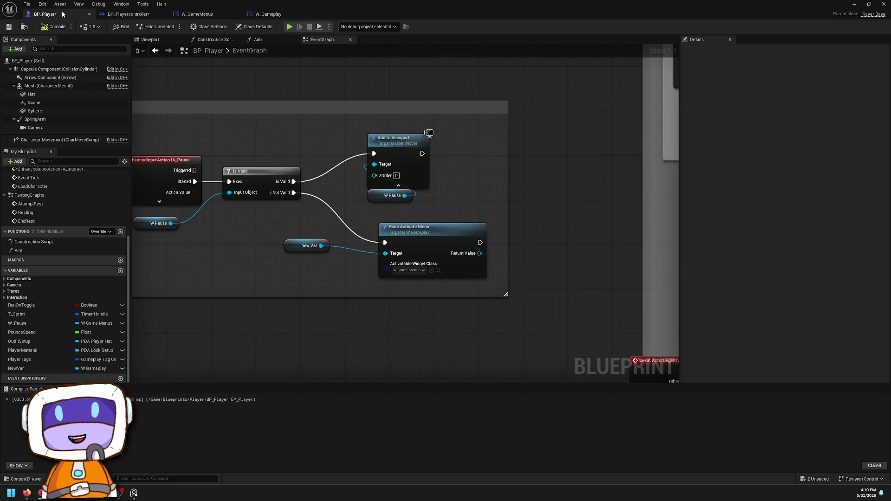
# Step: Search 'widget switch' actions from Push Activate Menu's Return Value, then dismiss without adding anything
pyautogui.moveTo(480, 253); pyautogui.dragTo(499, 257)
pyautogui.write('w')
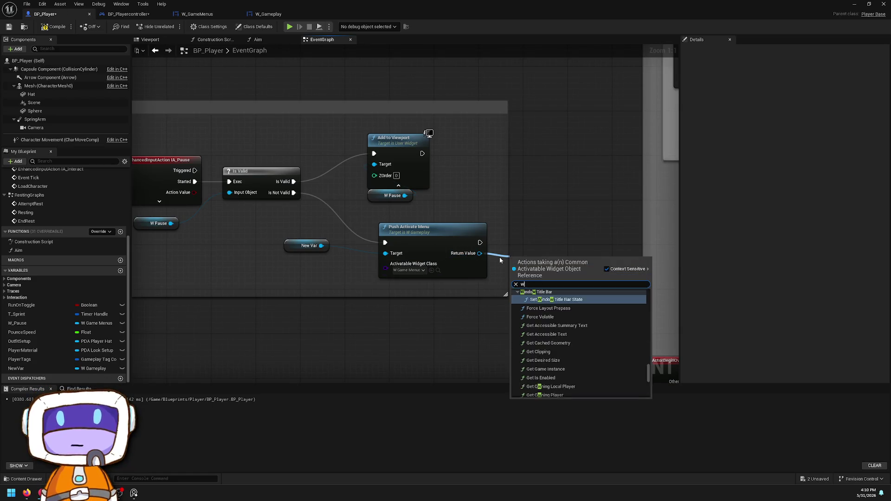
pyautogui.write('idget switch')
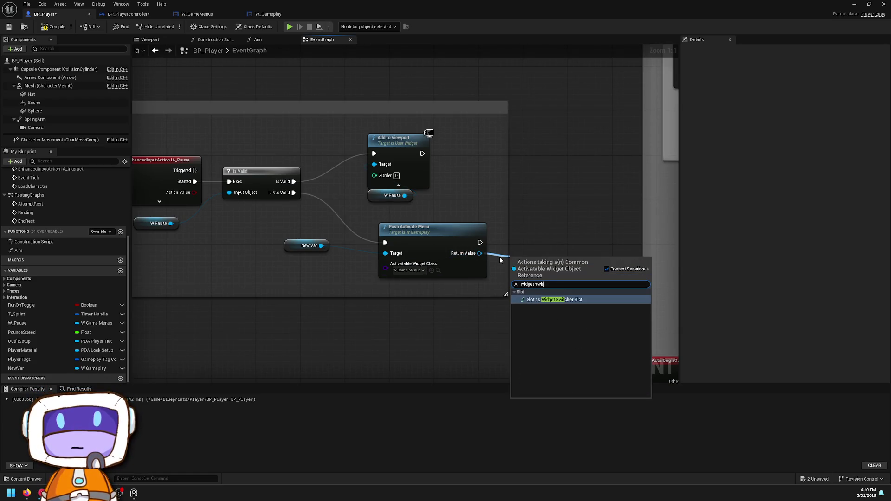
pyautogui.press('BackSpace')
pyautogui.press('BackSpace')
pyautogui.press('BackSpace')
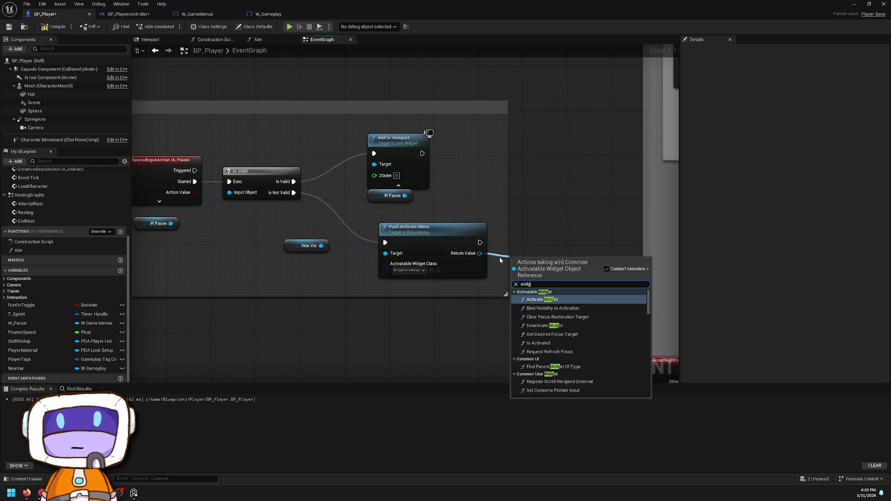
pyautogui.press('BackSpace')
pyautogui.press('BackSpace')
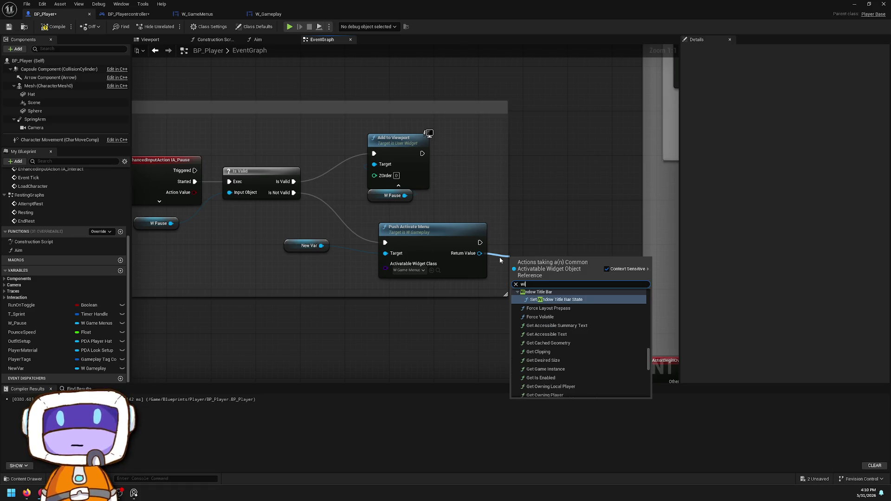
pyautogui.click(547, 145)
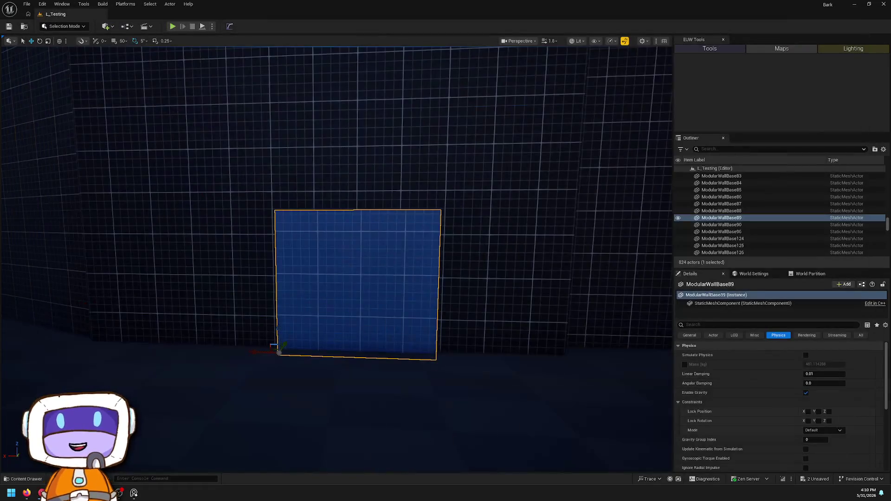
# Step: Play the level from here in the viewport, then stop the session
pyautogui.rightClick(455, 423)
pyautogui.click(501, 416)
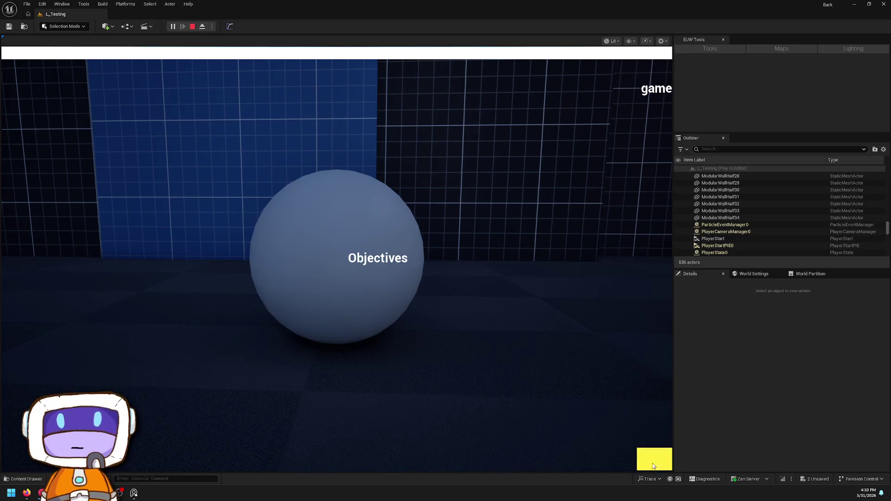
pyautogui.click(195, 28)
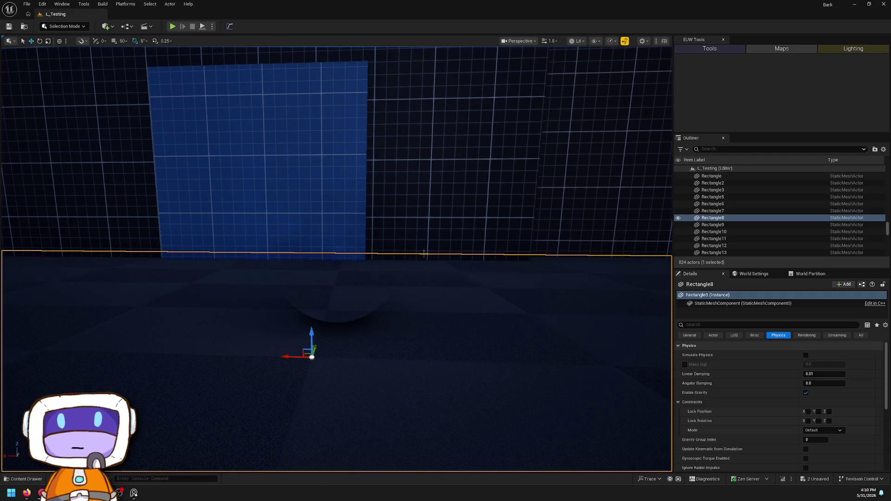
# Step: Open the W_Gameplay widget blueprint from the Content Drawer
pyautogui.scroll(-5, 417, 255)
pyautogui.hotkey('ctrl', 'space')
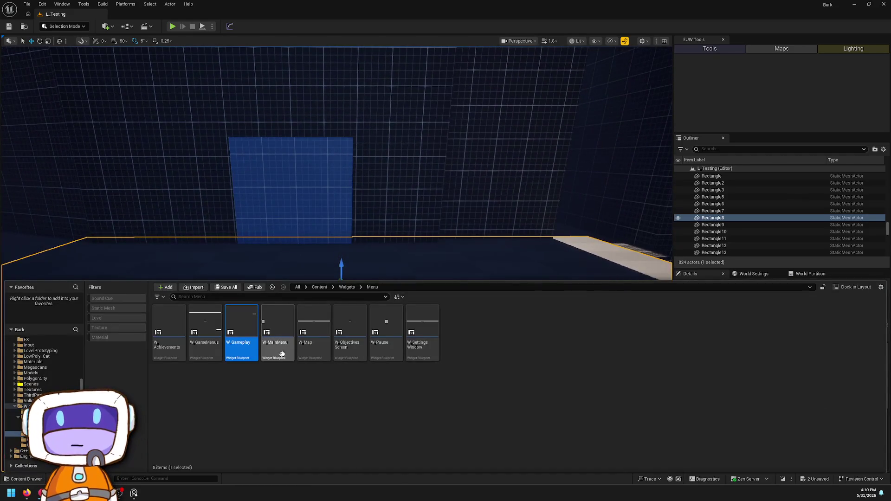
pyautogui.doubleClick(238, 327)
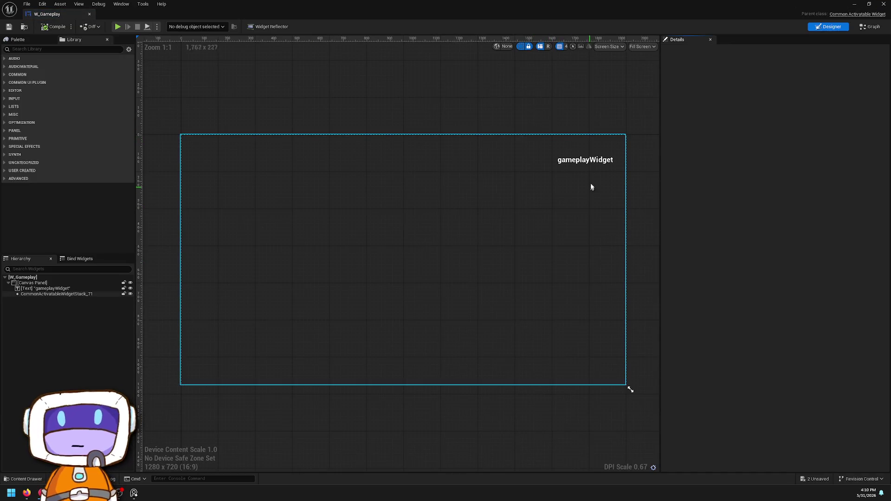
# Step: Place CommonActivatableWidgetStack above the gameplayWidget text in the Hierarchy and center the text on the canvas
pyautogui.click(586, 164)
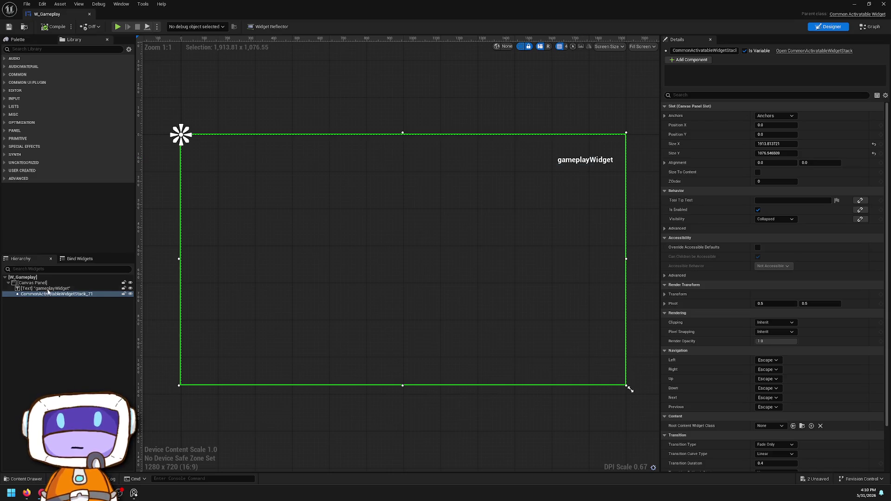
pyautogui.click(70, 283)
pyautogui.click(73, 289)
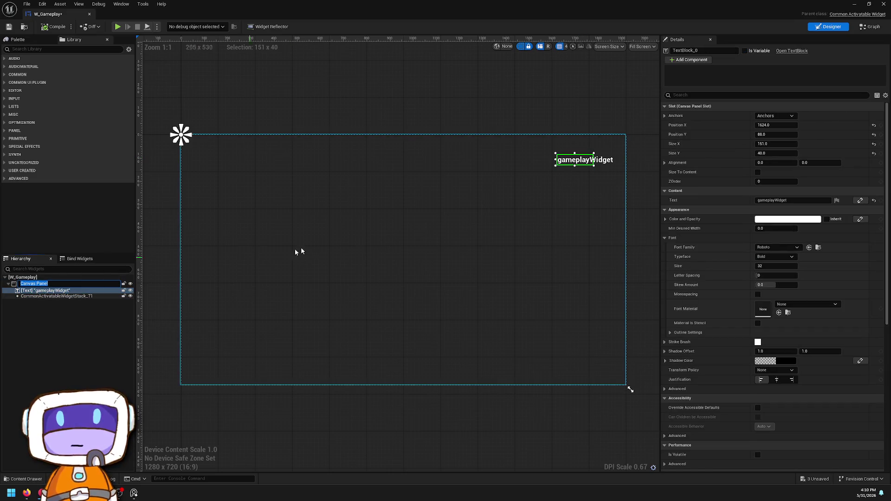
pyautogui.click(402, 290)
pyautogui.click(62, 289)
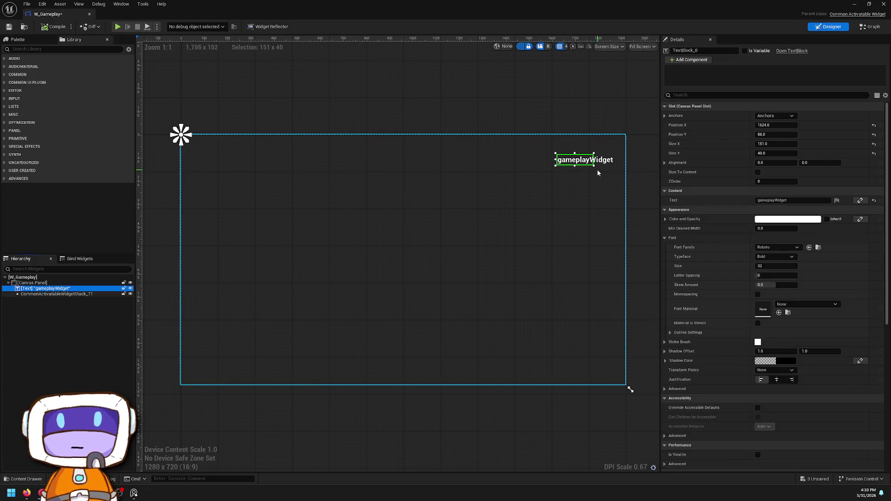
pyautogui.moveTo(577, 163)
pyautogui.mouseDown()
pyautogui.moveTo(533, 223)
pyautogui.moveTo(581, 164)
pyautogui.moveTo(537, 189)
pyautogui.moveTo(579, 161)
pyautogui.moveTo(571, 157)
pyautogui.mouseUp()
pyautogui.click(74, 289)
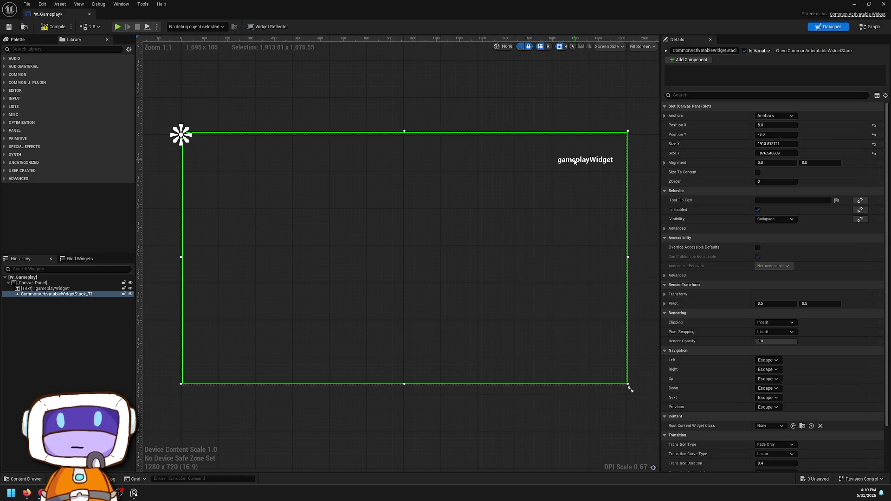
pyautogui.moveTo(44, 295); pyautogui.dragTo(35, 291)
pyautogui.click(40, 294)
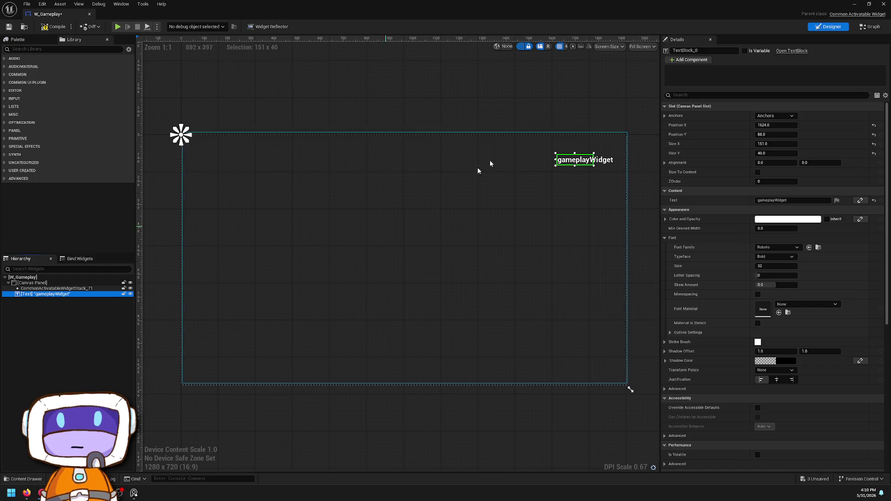
pyautogui.moveTo(572, 167)
pyautogui.mouseDown()
pyautogui.moveTo(470, 209)
pyautogui.moveTo(455, 244)
pyautogui.moveTo(465, 239)
pyautogui.mouseUp()
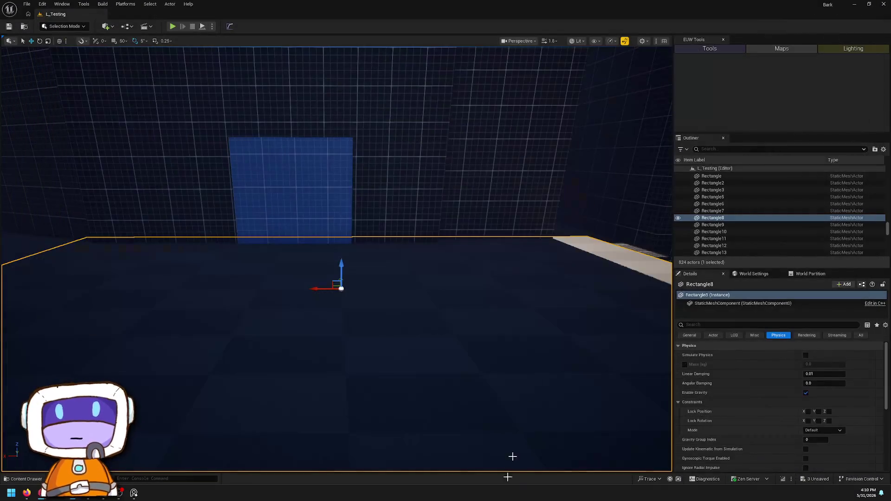
pyautogui.rightClick(512, 456)
pyautogui.click(549, 450)
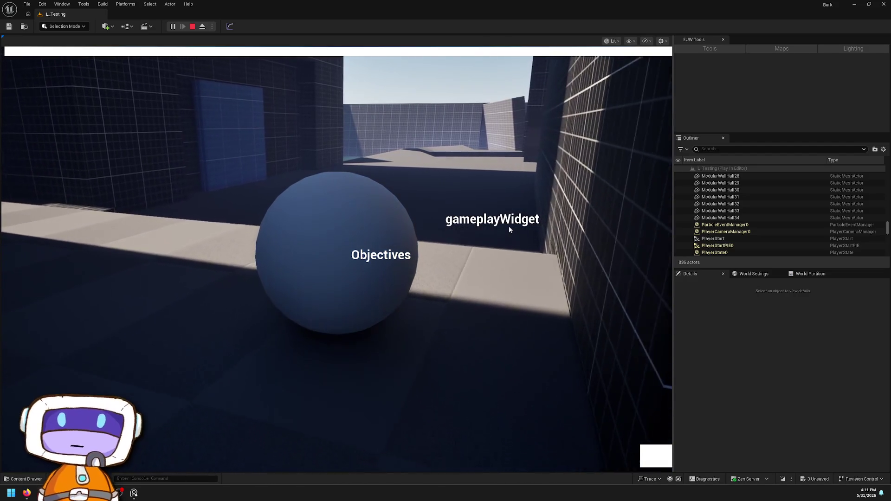
pyautogui.click(193, 27)
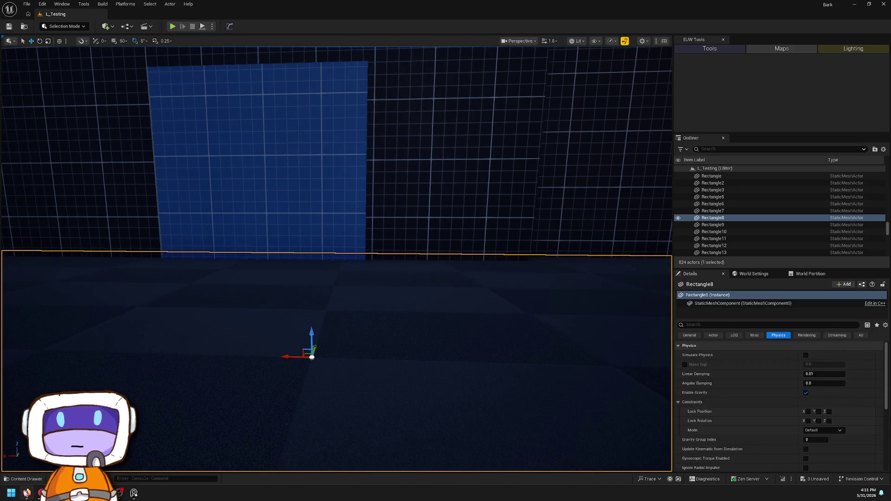
# Step: Create a new Widget Blueprint in Content/Widgets/Menu with User Widget as its parent class
pyautogui.hotkey('ctrl', 'space')
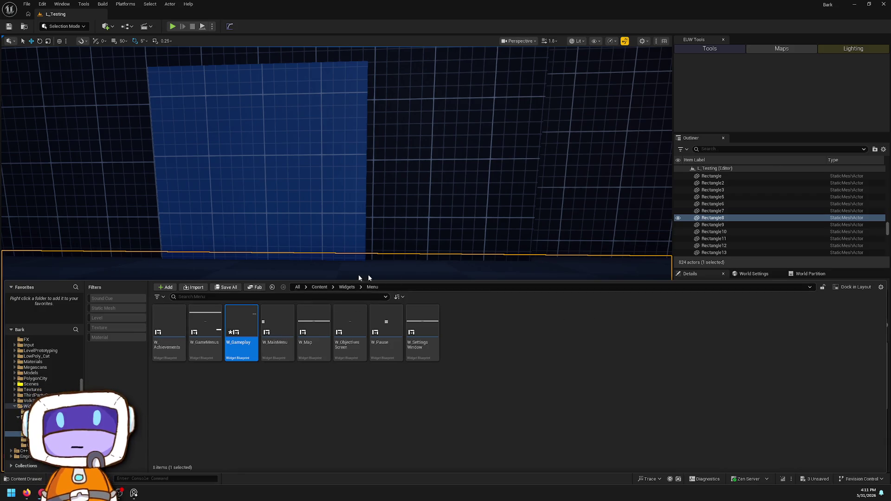
pyautogui.rightClick(472, 372)
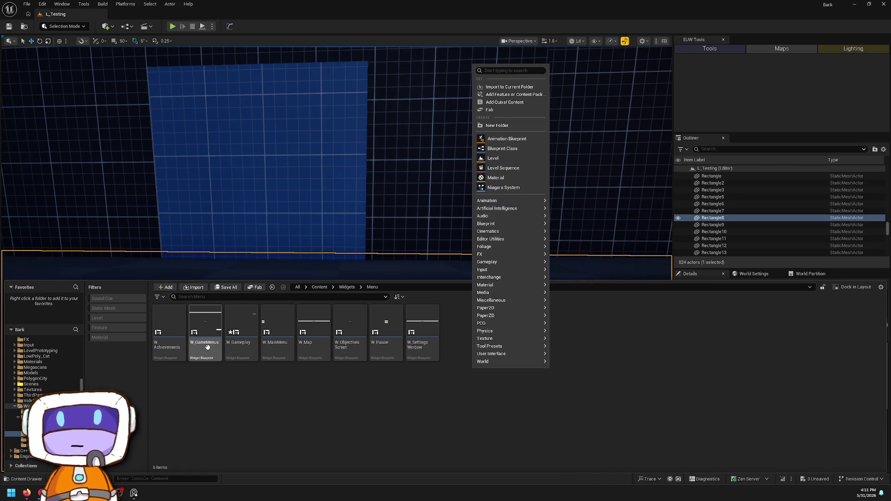
pyautogui.moveTo(496, 355)
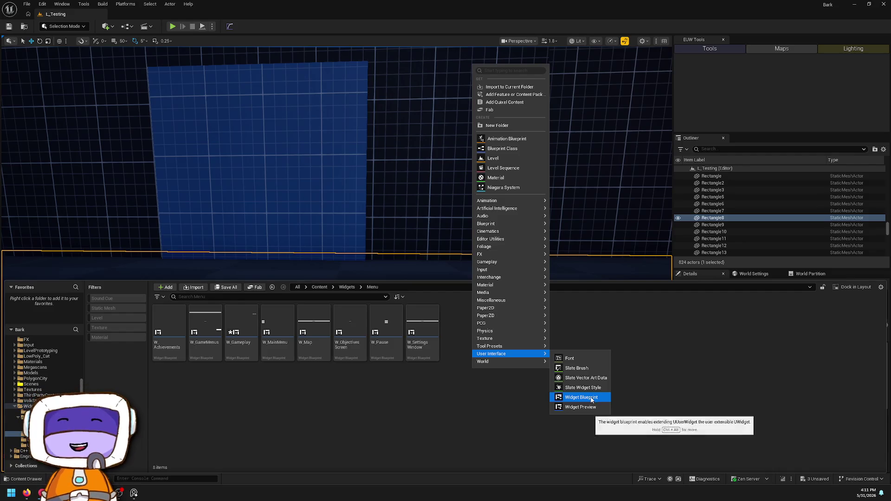
pyautogui.click(585, 398)
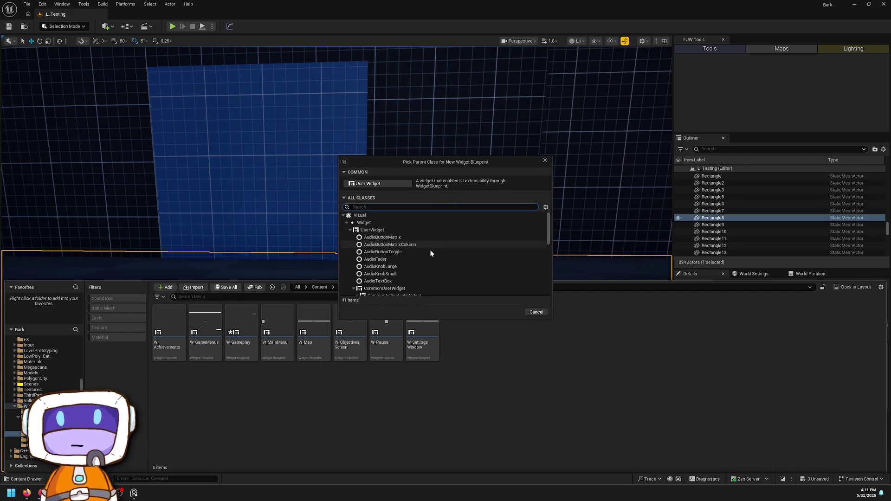
pyautogui.click(419, 231)
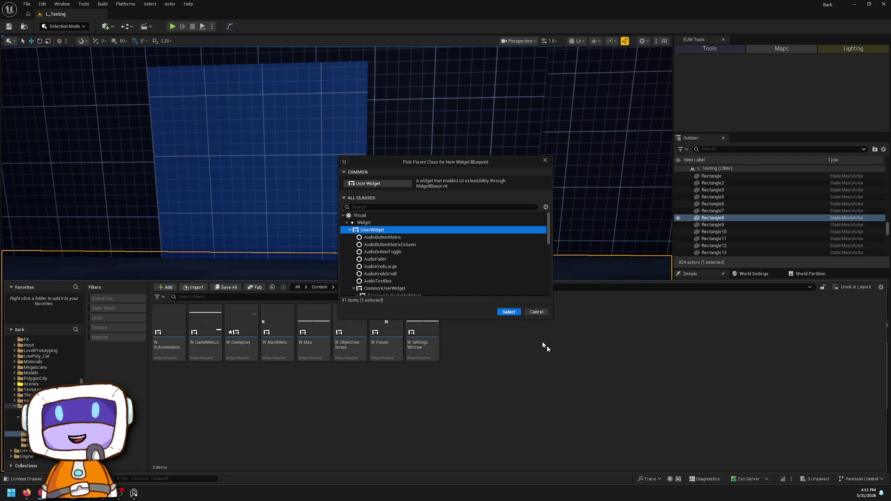
pyautogui.click(510, 312)
pyautogui.write('_WidgetBase')
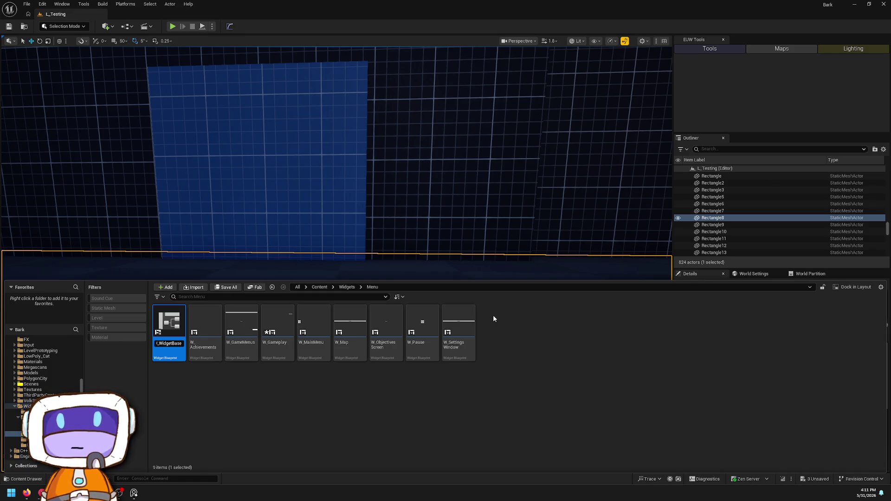
# Step: Confirm the name W_WidgetBase, then rename the asset to W_MenuBase
pyautogui.press('Return')
pyautogui.rightClick(463, 320)
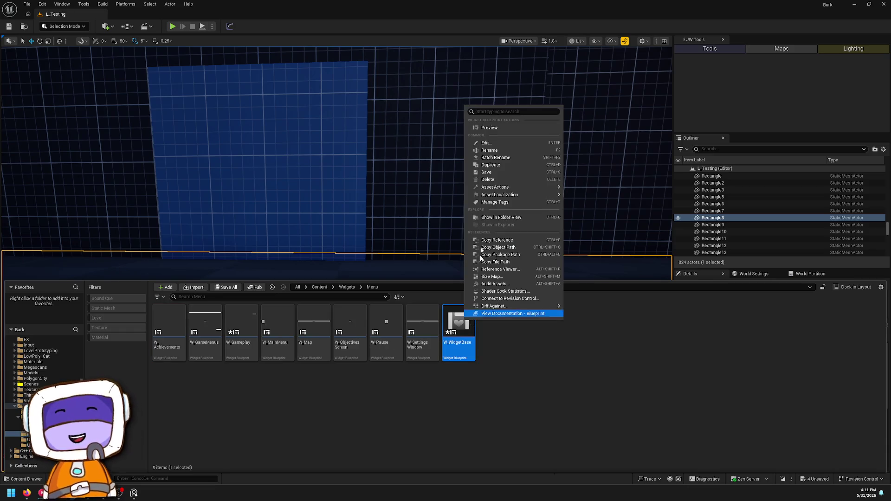
pyautogui.click(504, 144)
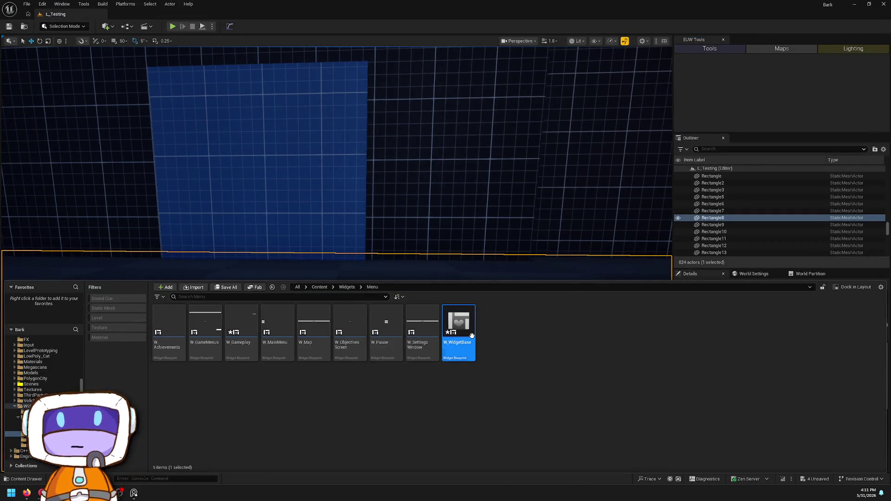
pyautogui.rightClick(465, 337)
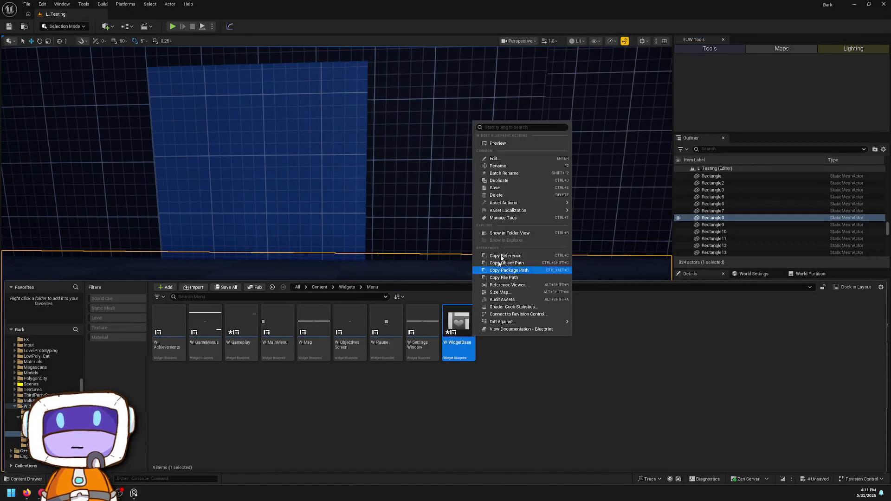
pyautogui.click(516, 166)
pyautogui.write('W_MenuBa')
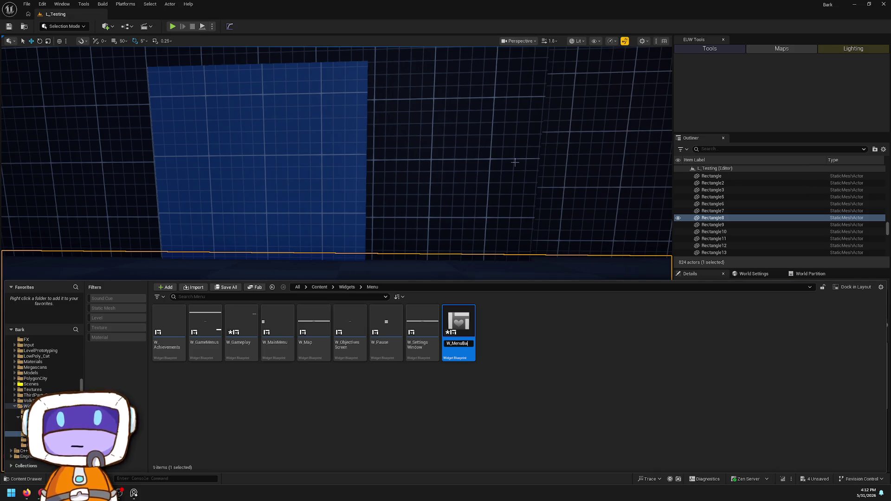
pyautogui.write('se')
pyautogui.press('Return')
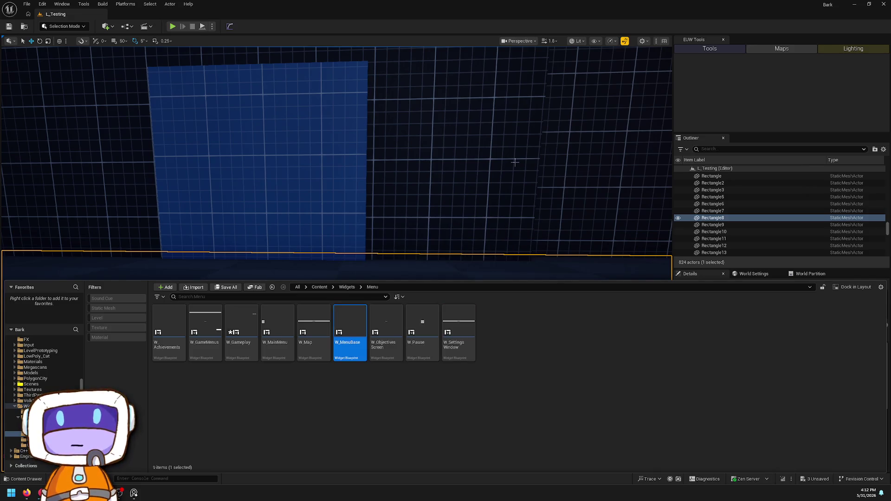
pyautogui.press('Return')
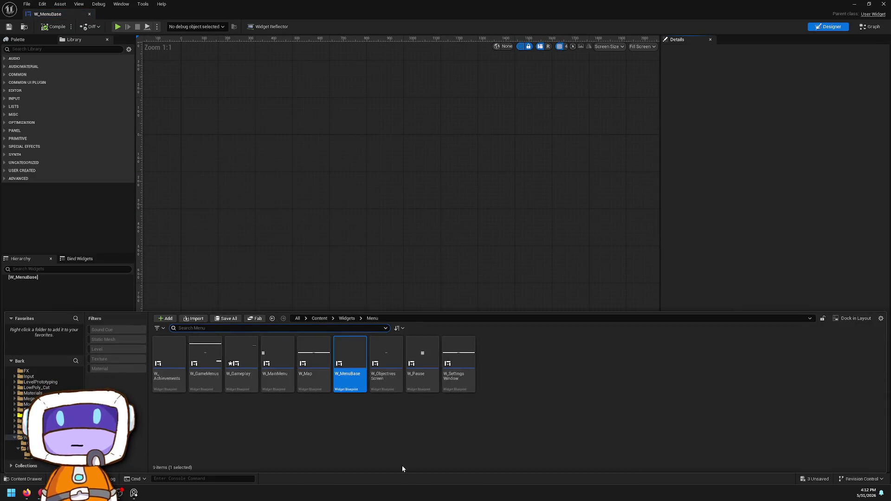
# Step: Navigate back to Content/Blueprints/Player and open BP_Player's event graph
pyautogui.click(314, 450)
pyautogui.hotkey('alt', 'Left')
pyautogui.hotkey('alt', 'Left')
pyautogui.hotkey('alt', 'Left')
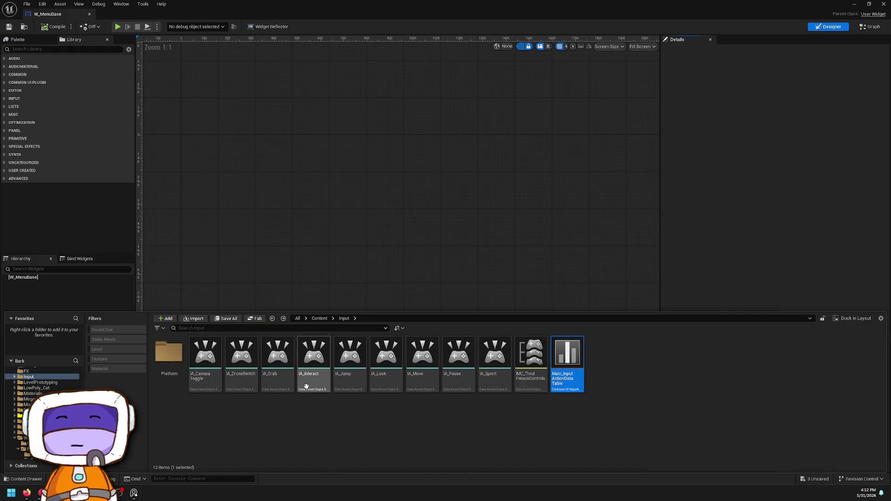
pyautogui.hotkey('alt', 'Left')
pyautogui.hotkey('alt', 'Left')
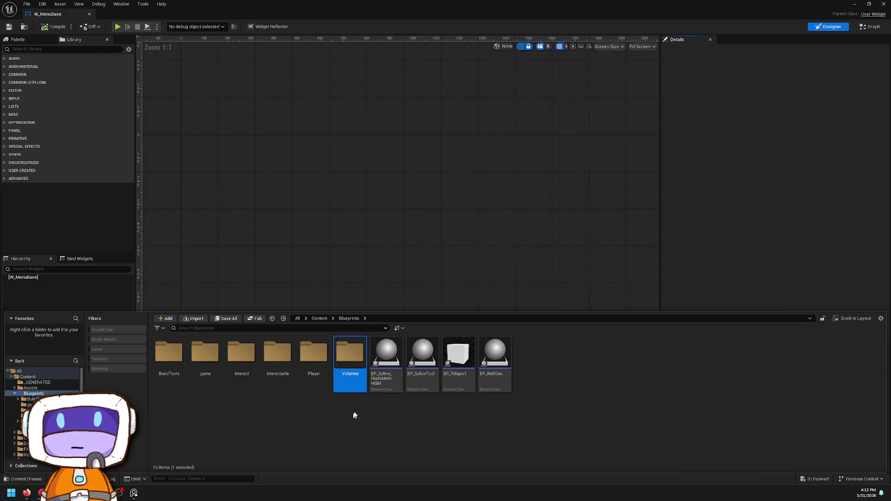
pyautogui.doubleClick(320, 357)
pyautogui.doubleClick(323, 358)
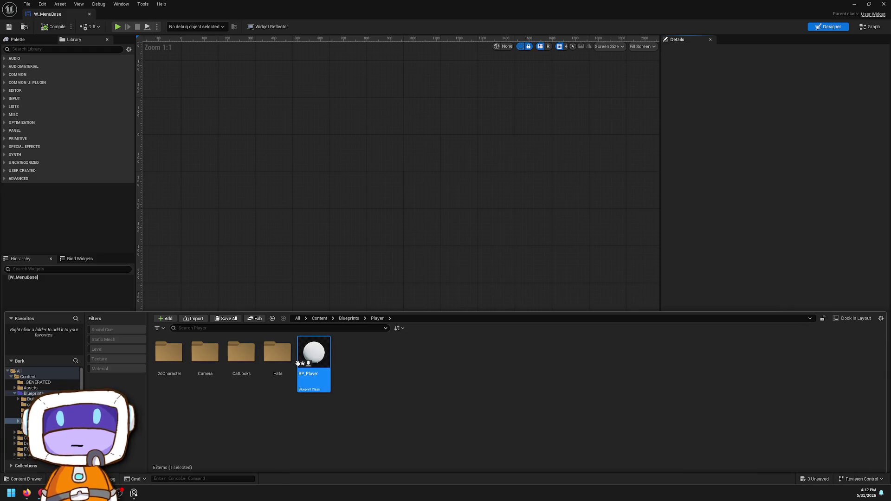
pyautogui.scroll(-2, 495, 171)
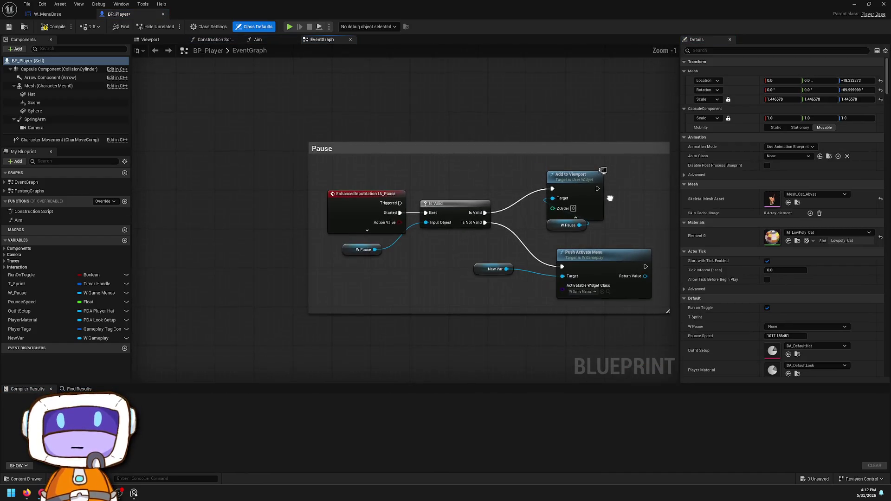
# Step: Set the BeginPlay Create Widget node's class to W_MenuBase
pyautogui.scroll(2, 544, 175)
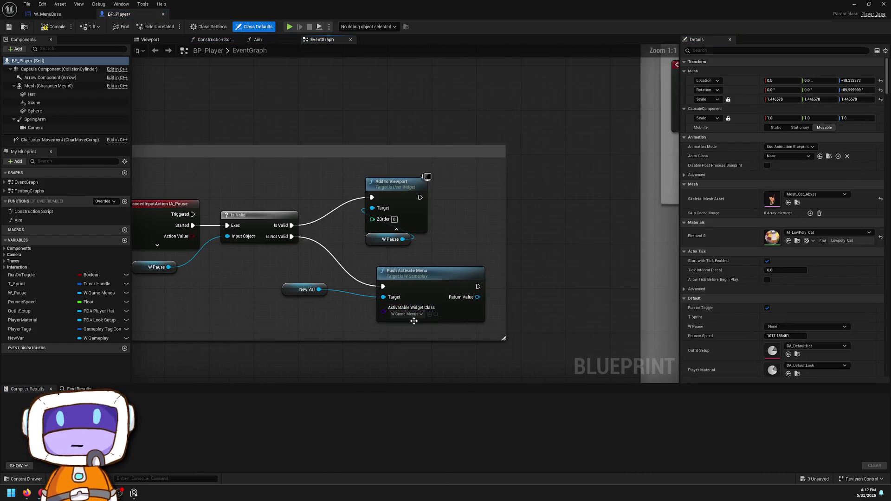
pyautogui.scroll(-5, 578, 186)
pyautogui.scroll(4, 494, 225)
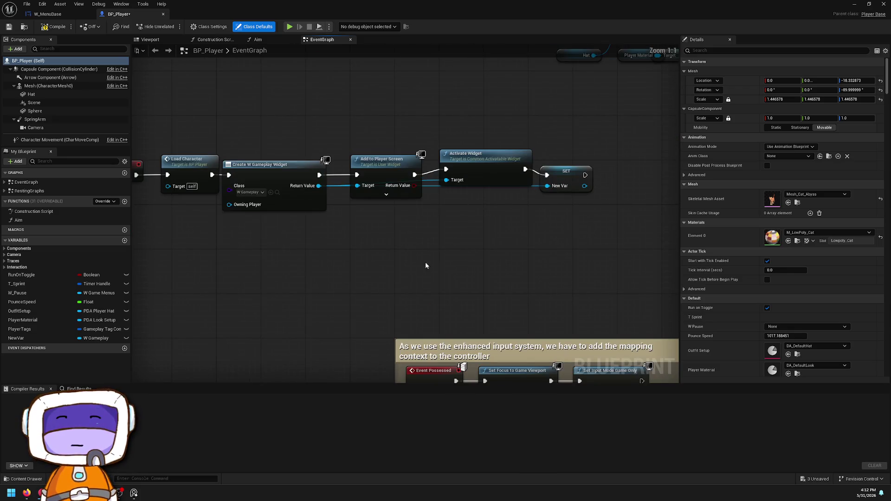
pyautogui.moveTo(425, 265)
pyautogui.mouseDown()
pyautogui.moveTo(453, 299)
pyautogui.moveTo(591, 337)
pyautogui.mouseUp()
pyautogui.click(421, 265)
pyautogui.scroll(-5, 459, 415)
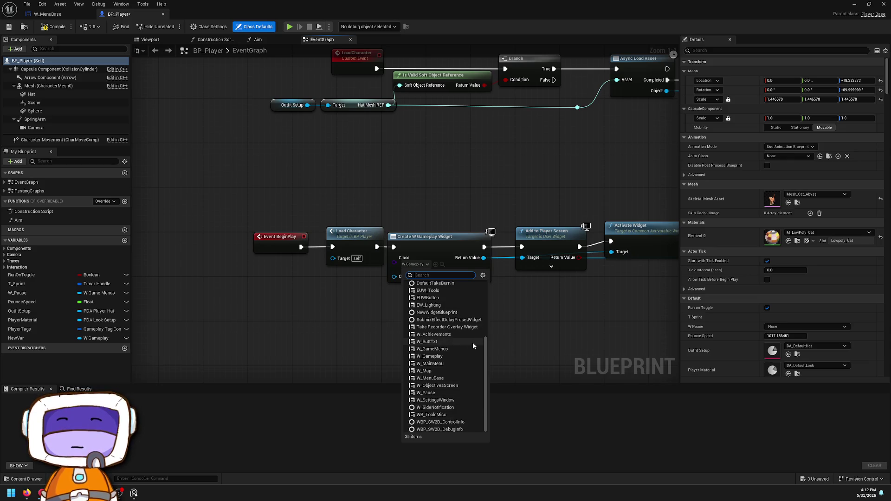
pyautogui.click(449, 378)
# Step: Compile BP_Player and inspect the resulting error on Activate Widget
pyautogui.moveTo(513, 324); pyautogui.dragTo(469, 240)
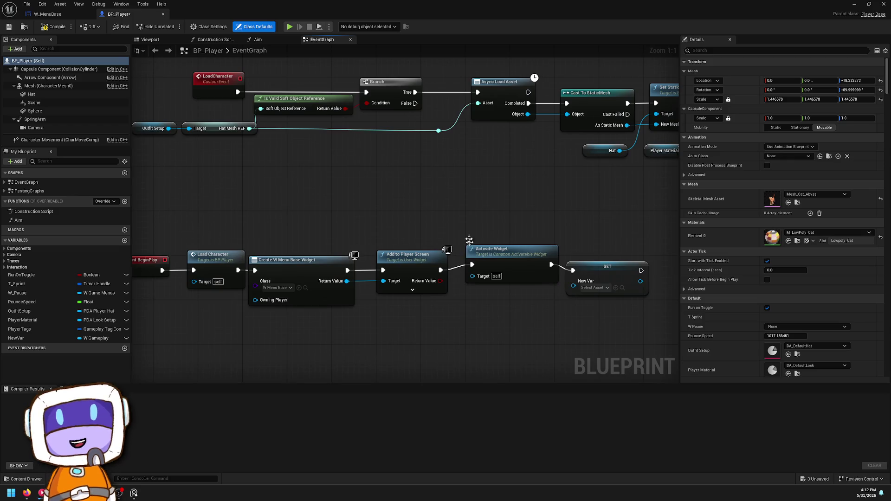
pyautogui.click(55, 28)
pyautogui.click(500, 251)
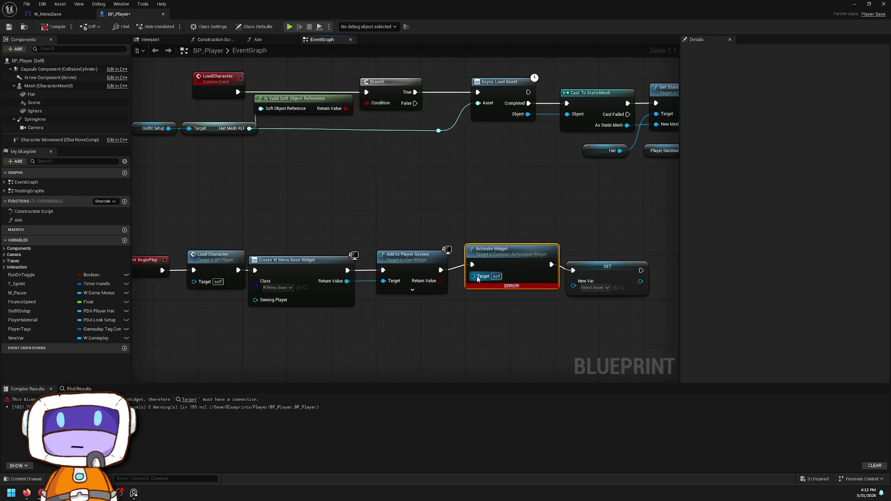
pyautogui.click(300, 271)
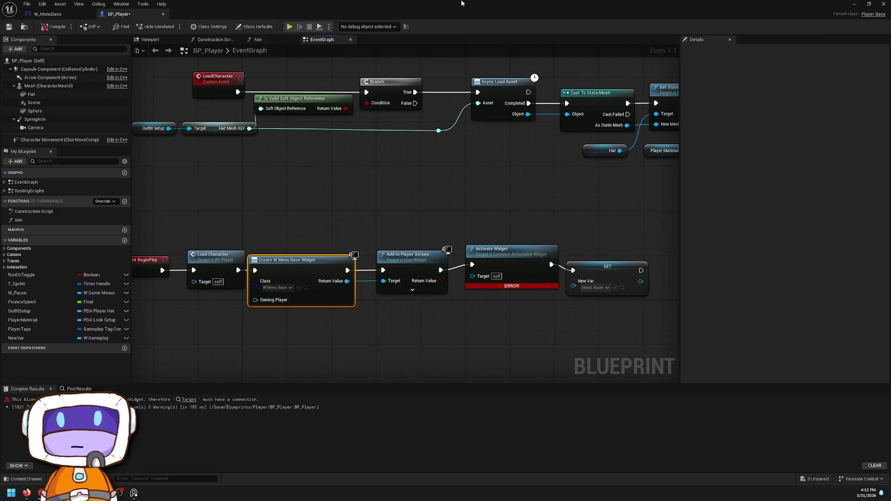
# Step: Float the blueprint editor and show the Blueprints folder in the Content Drawer
pyautogui.moveTo(454, 3)
pyautogui.mouseDown()
pyautogui.moveTo(474, 264)
pyautogui.moveTo(449, 57)
pyautogui.mouseUp()
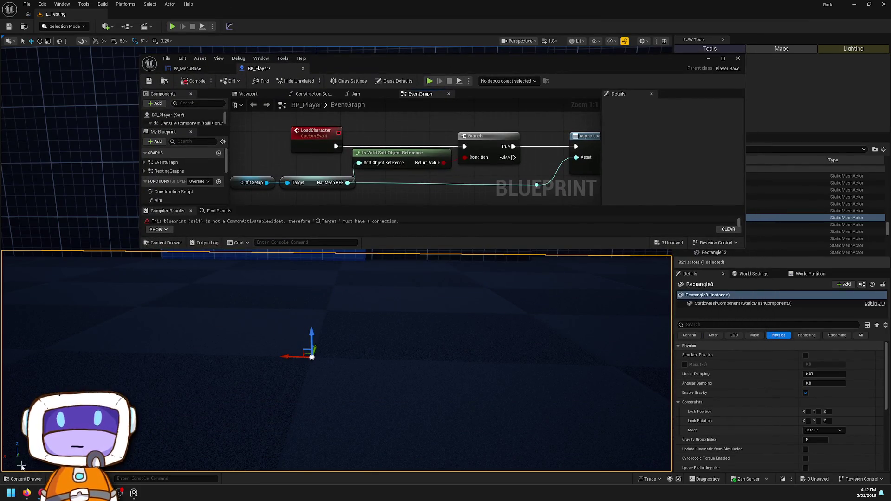
pyautogui.click(29, 484)
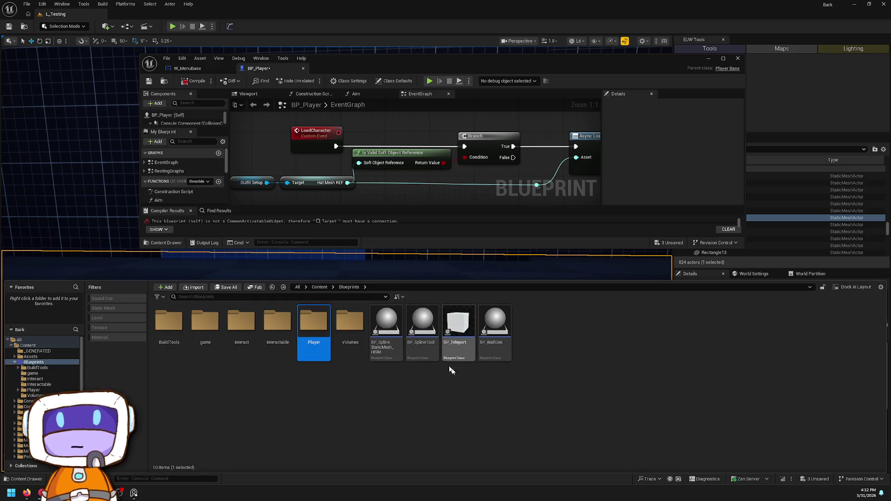
pyautogui.hotkey('alt', 'Left')
pyautogui.click(314, 334)
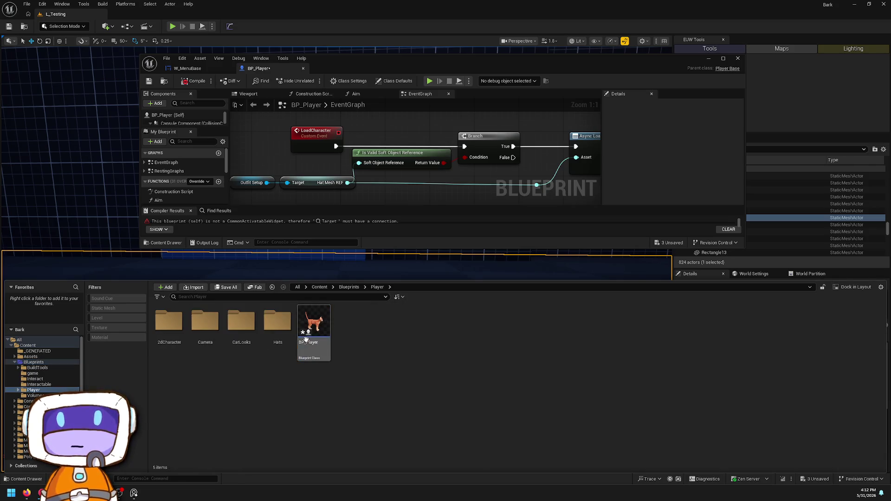
# Step: Browse to the Widgets > Menu folder and open W_MenuBase full-screen
pyautogui.scroll(-5, 47, 372)
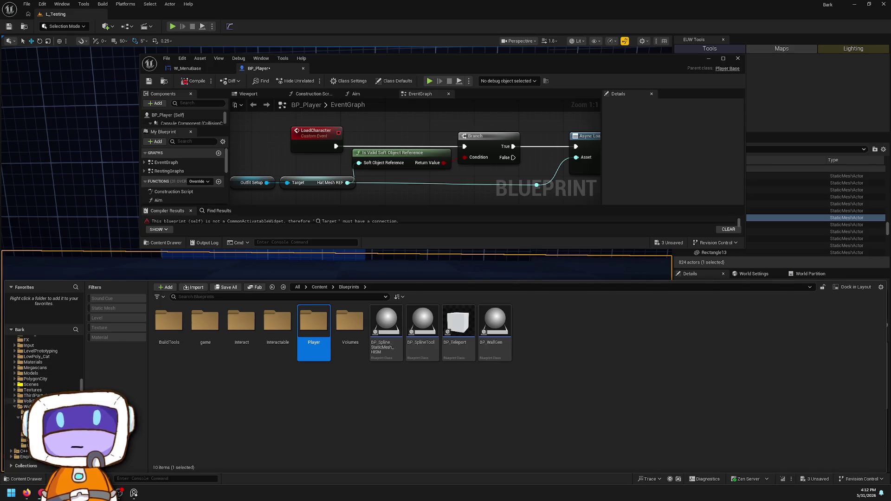
pyautogui.click(27, 406)
pyautogui.doubleClick(169, 322)
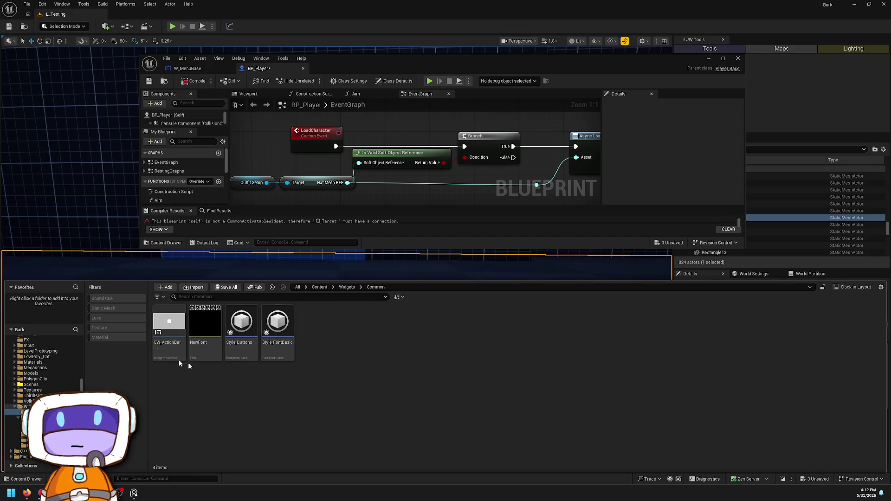
pyautogui.hotkey('alt', 'Left')
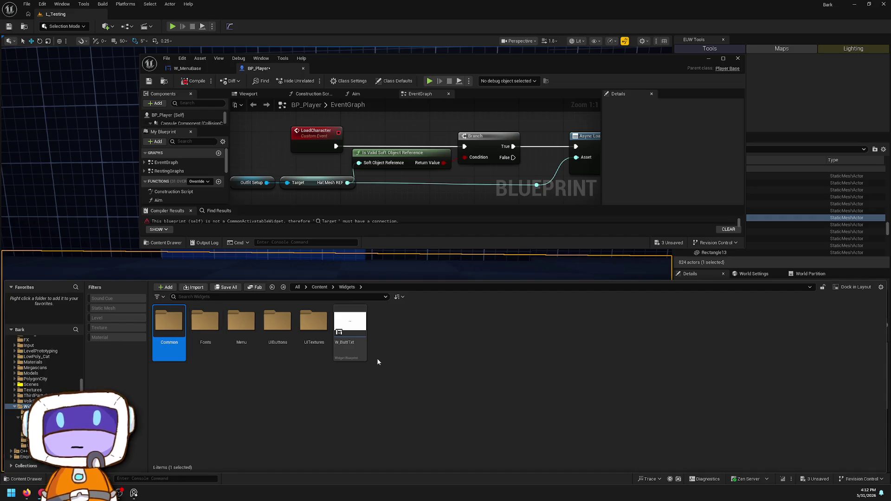
pyautogui.doubleClick(241, 321)
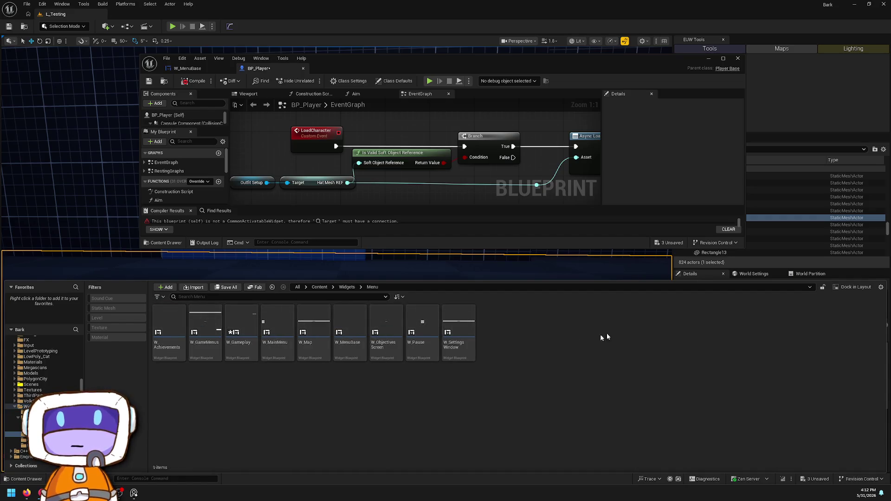
pyautogui.doubleClick(357, 330)
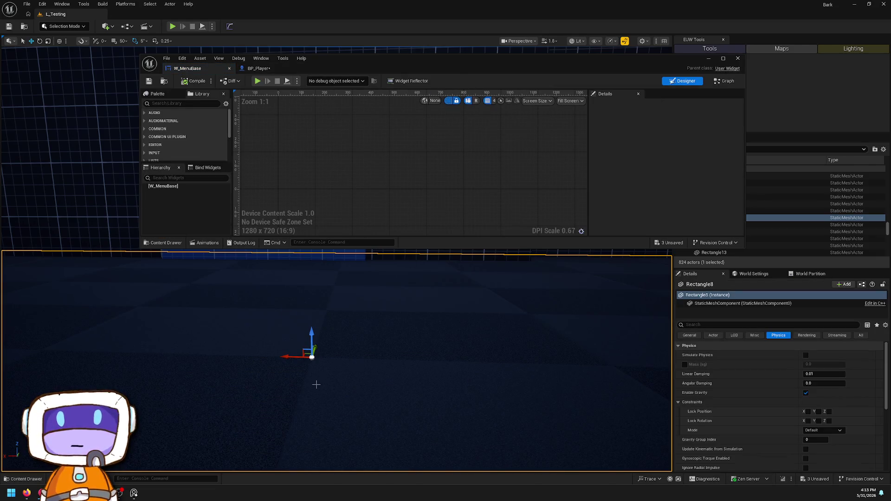
pyautogui.doubleClick(418, 56)
# Step: Open W_Gameplay from the asset browser, then return to W_MenuBase's Designer view
pyautogui.hotkey('ctrl', 'space')
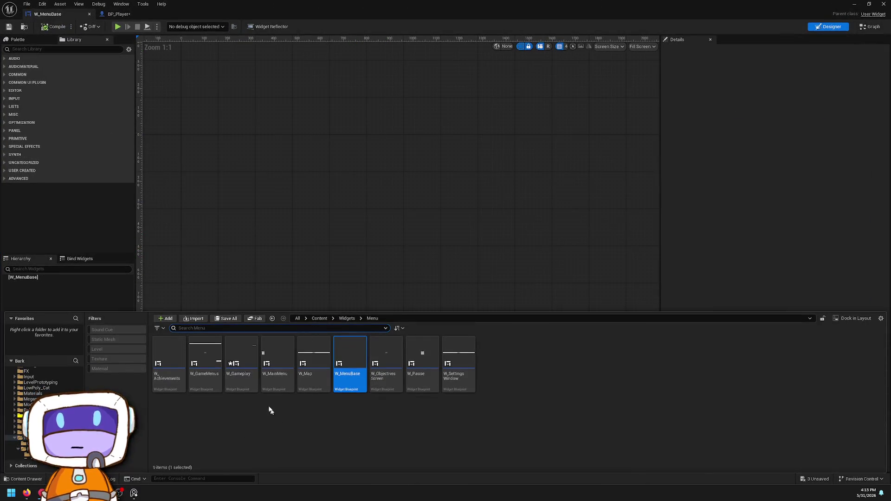
pyautogui.click(204, 367)
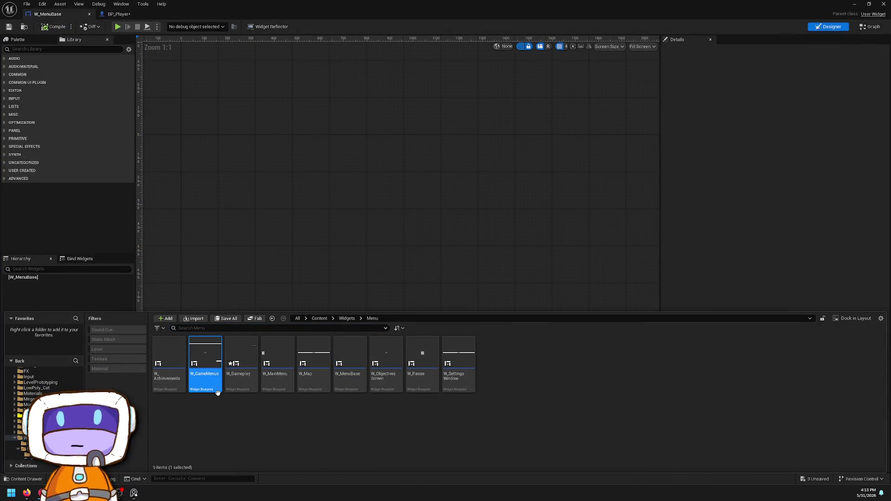
pyautogui.doubleClick(242, 380)
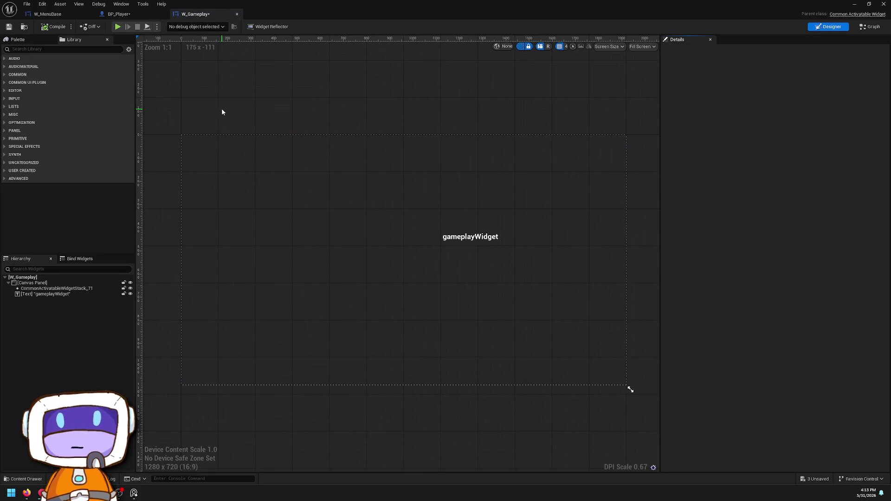
pyautogui.click(117, 14)
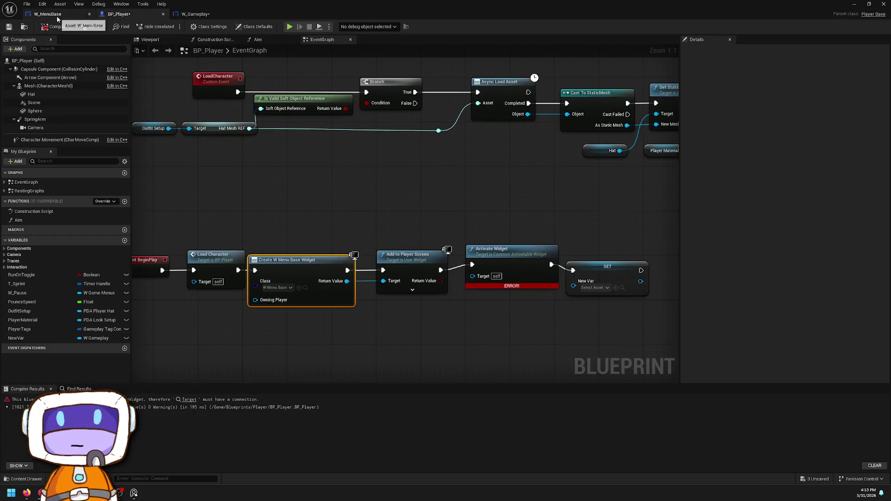
pyautogui.click(60, 14)
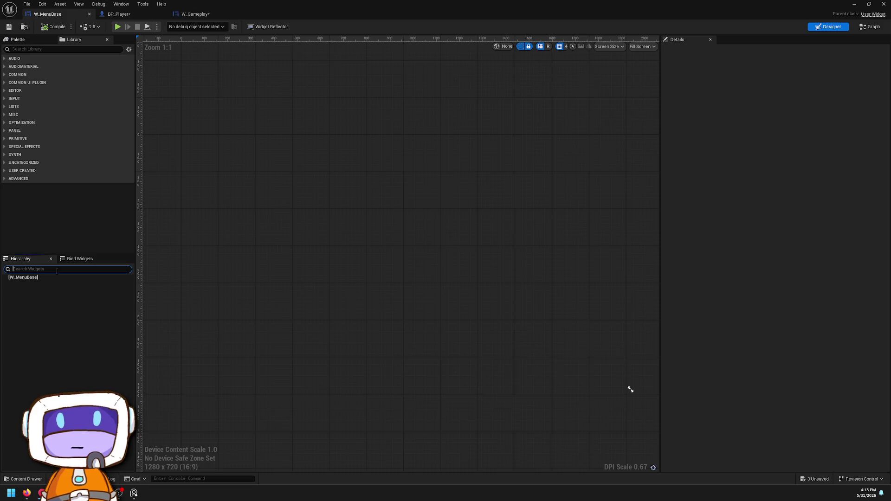
# Step: Add a Common Activatable Widget Stack under W_MenuBase via a 'stack' palette search, then compile
pyautogui.write('stack')
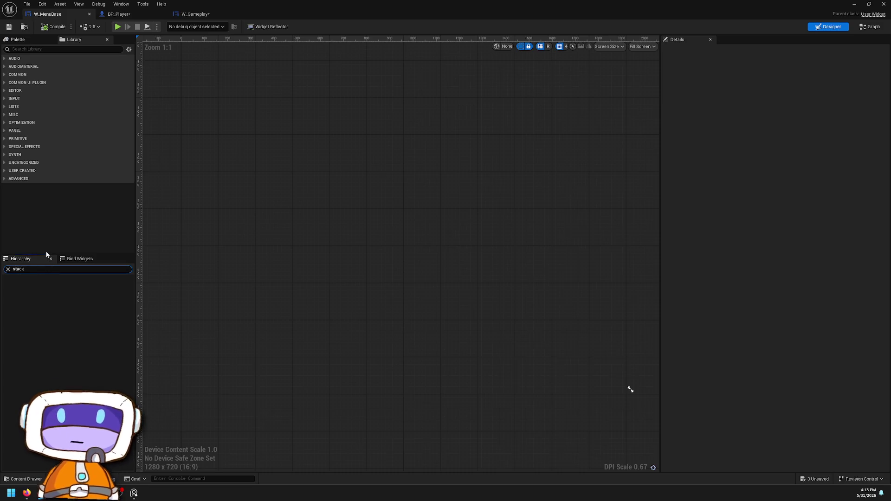
pyautogui.click(53, 49)
pyautogui.write('sta')
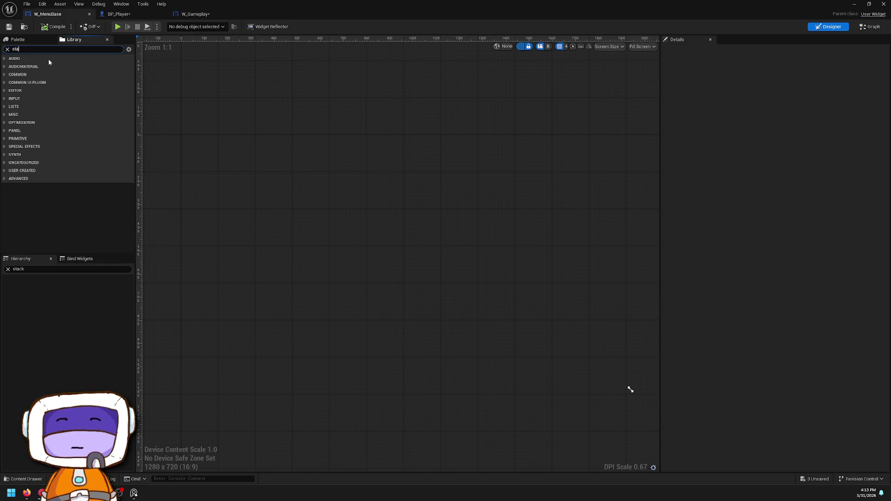
pyautogui.write('ck')
pyautogui.moveTo(28, 90)
pyautogui.mouseDown()
pyautogui.moveTo(59, 304)
pyautogui.moveTo(44, 285)
pyautogui.mouseUp()
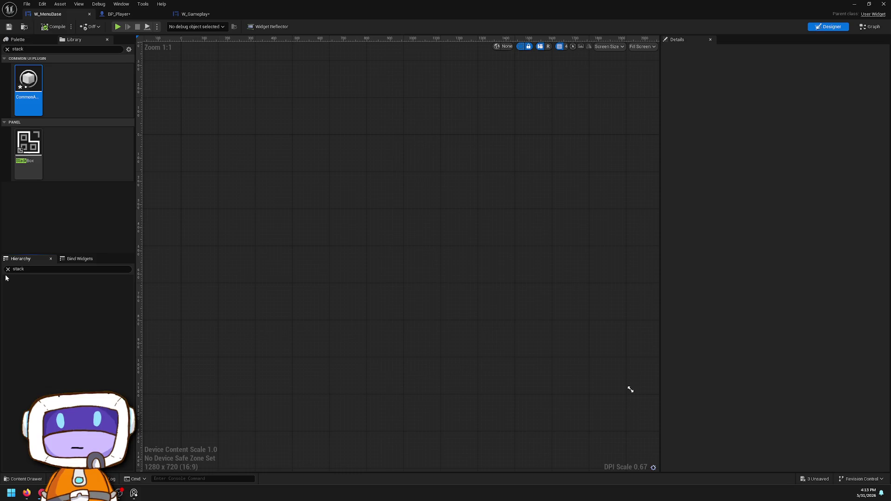
pyautogui.moveTo(19, 89)
pyautogui.mouseDown()
pyautogui.moveTo(47, 302)
pyautogui.moveTo(42, 278)
pyautogui.mouseUp()
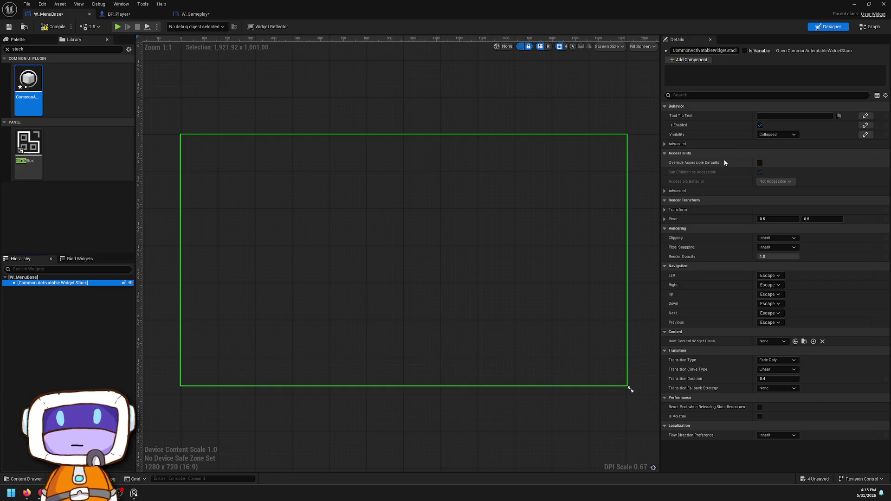
pyautogui.click(52, 27)
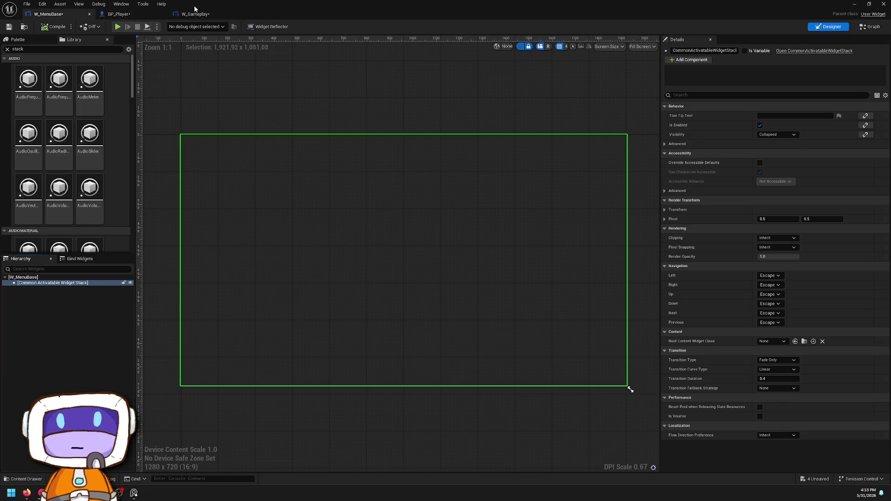
pyautogui.click(872, 27)
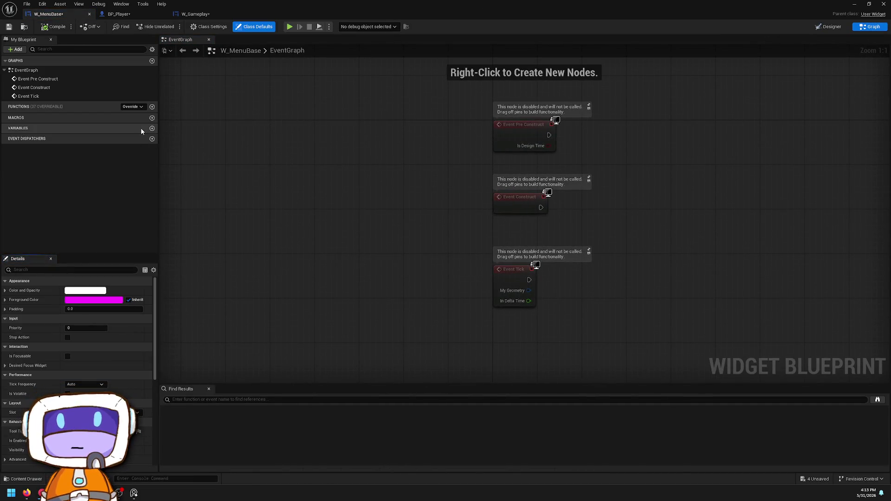
# Step: In Class Settings, set W_MenuBase's parent class to CommonActivatableWidget
pyautogui.click(206, 26)
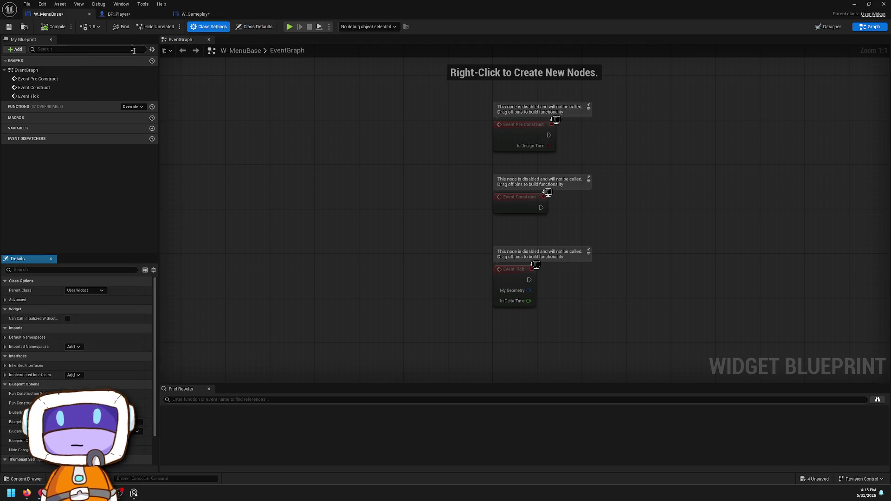
pyautogui.click(95, 291)
pyautogui.write('common')
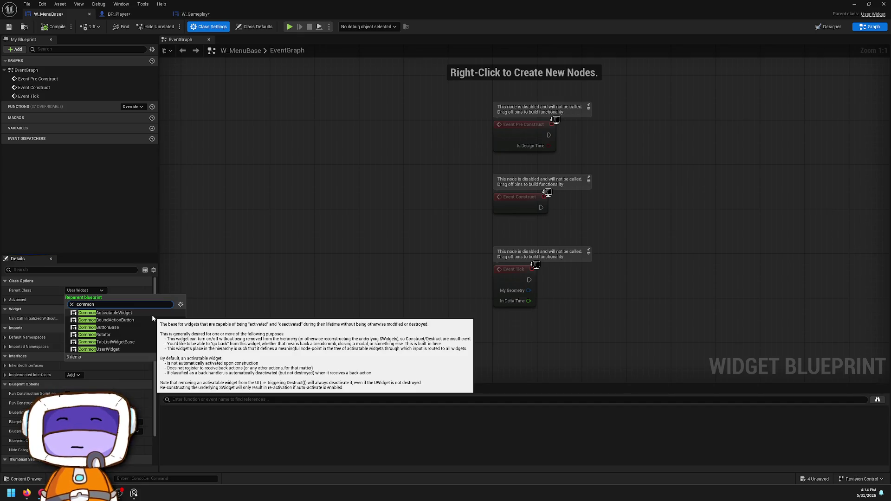
pyautogui.click(152, 314)
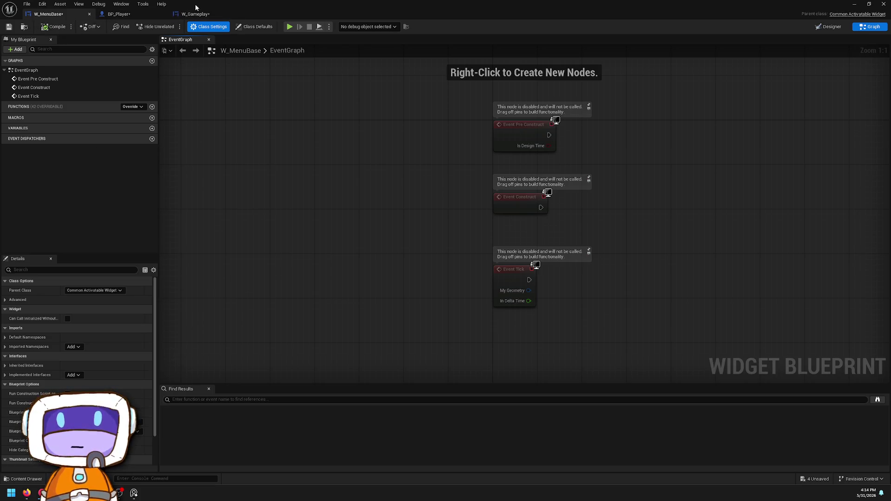
pyautogui.click(829, 26)
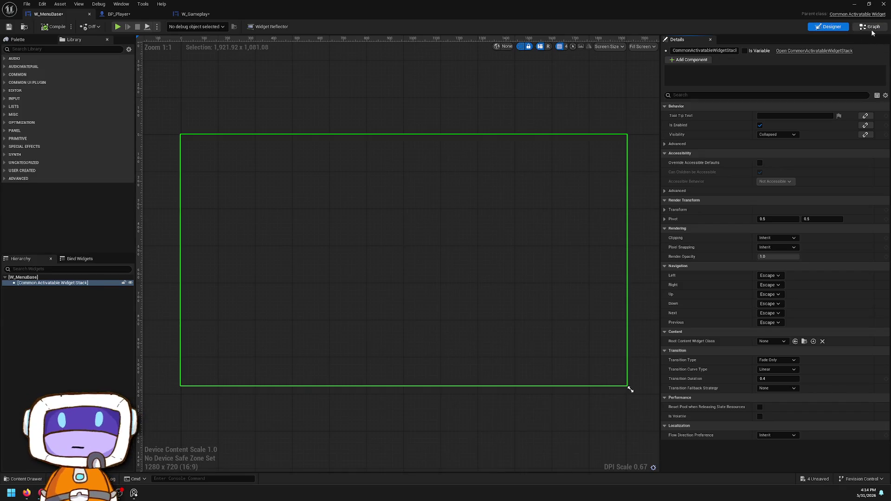
pyautogui.click(871, 26)
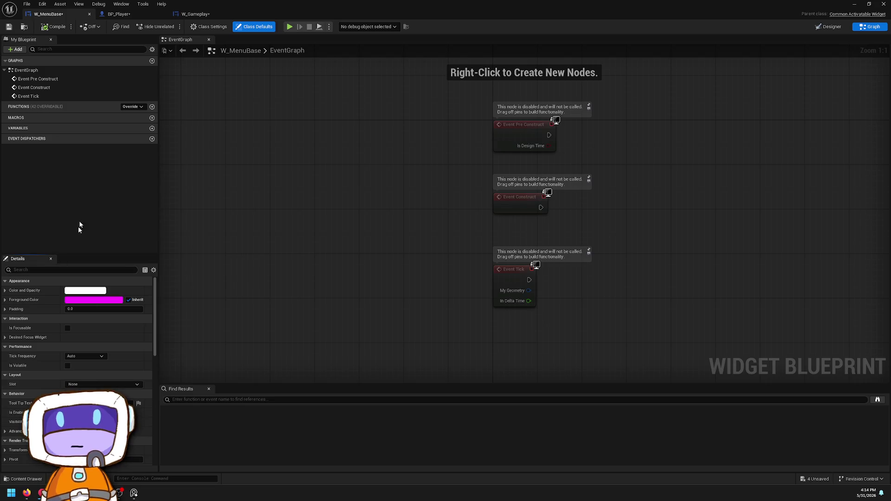
# Step: Reopen the parent class picker, search 'stack' and 'common', and close it unchanged
pyautogui.click(202, 25)
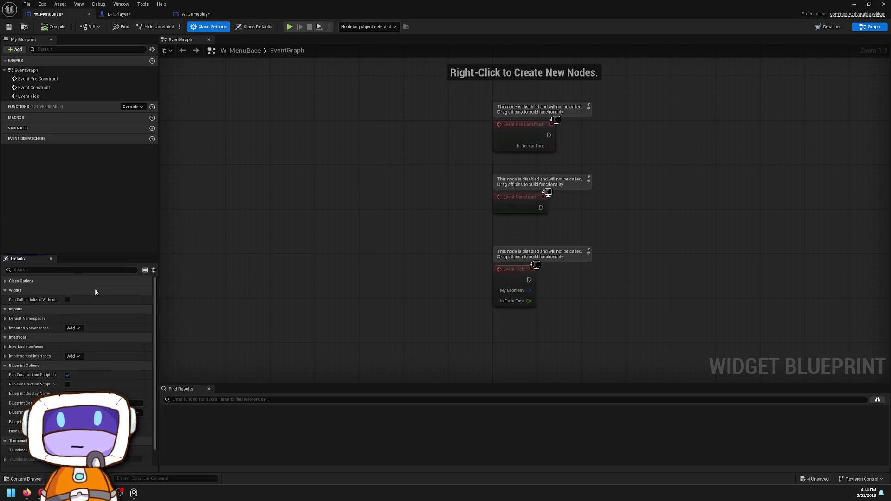
pyautogui.click(106, 291)
pyautogui.write('stack')
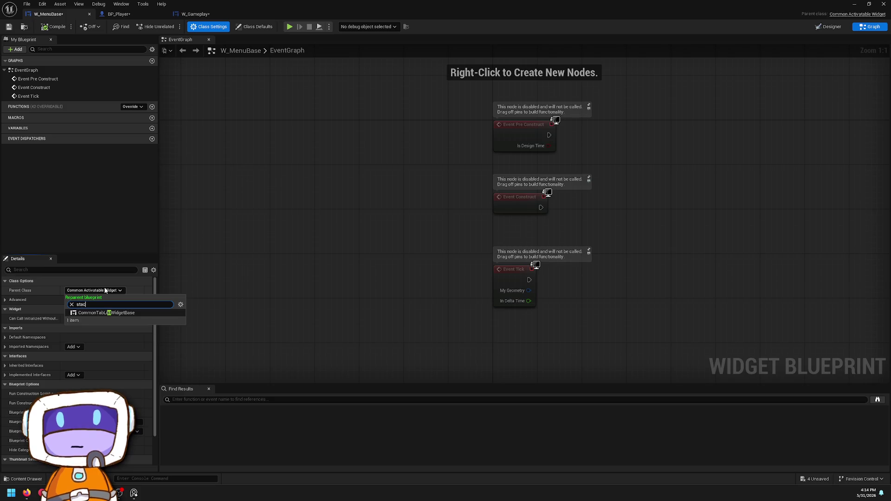
pyautogui.press('BackSpace')
pyautogui.press('BackSpace')
pyautogui.press('BackSpace')
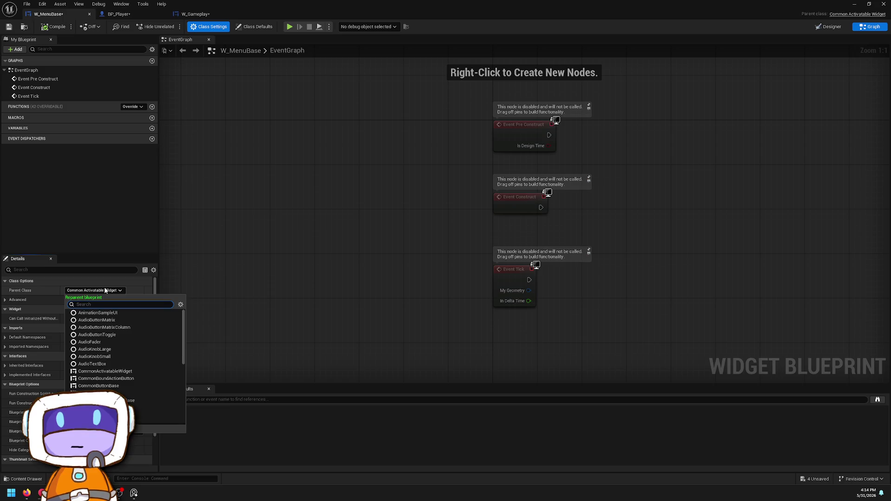
pyautogui.write('common')
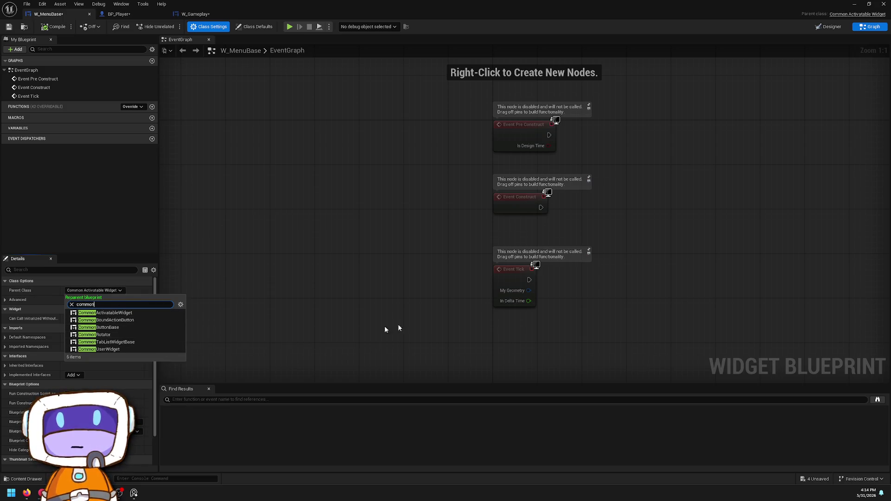
pyautogui.click(430, 274)
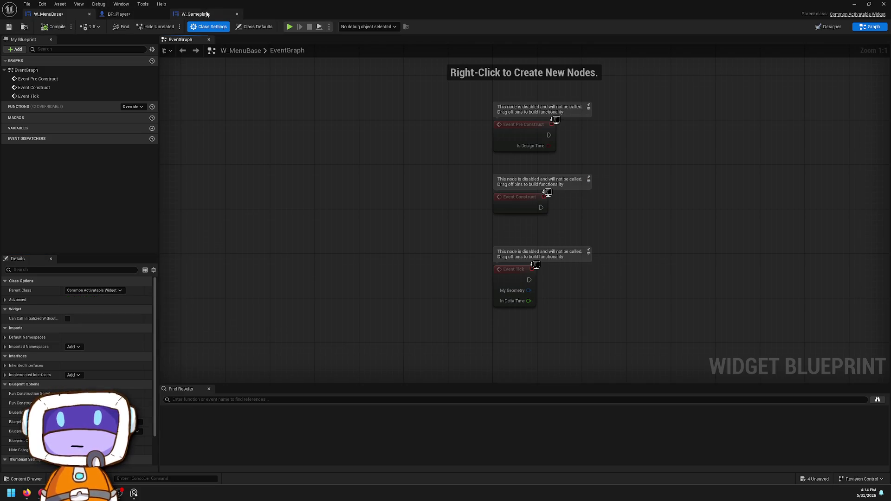
# Step: In BP_Player, wire the created widget into Activate Widget's Target
pyautogui.click(195, 14)
pyautogui.click(147, 16)
pyautogui.moveTo(348, 281)
pyautogui.mouseDown()
pyautogui.moveTo(483, 278)
pyautogui.moveTo(473, 275)
pyautogui.mouseUp()
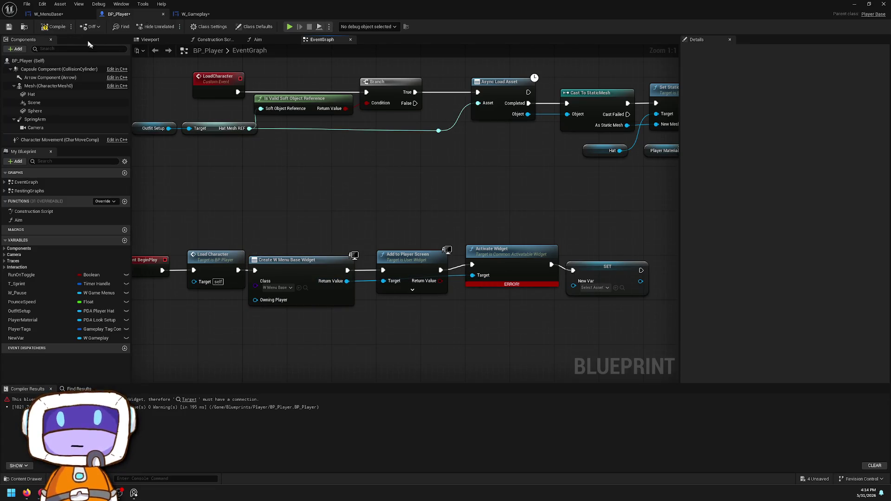
# Step: Dock the W_MenuBase editor beside the other tabs and recompile BP_Player with F7
pyautogui.click(47, 14)
pyautogui.moveTo(93, 26)
pyautogui.mouseDown()
pyautogui.moveTo(232, 60)
pyautogui.moveTo(125, 16)
pyautogui.mouseUp()
pyautogui.click(46, 13)
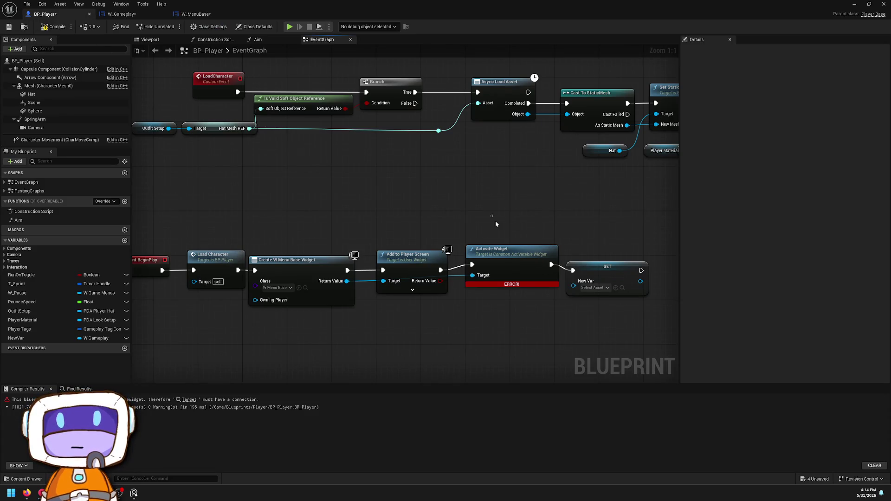
pyautogui.press('F7')
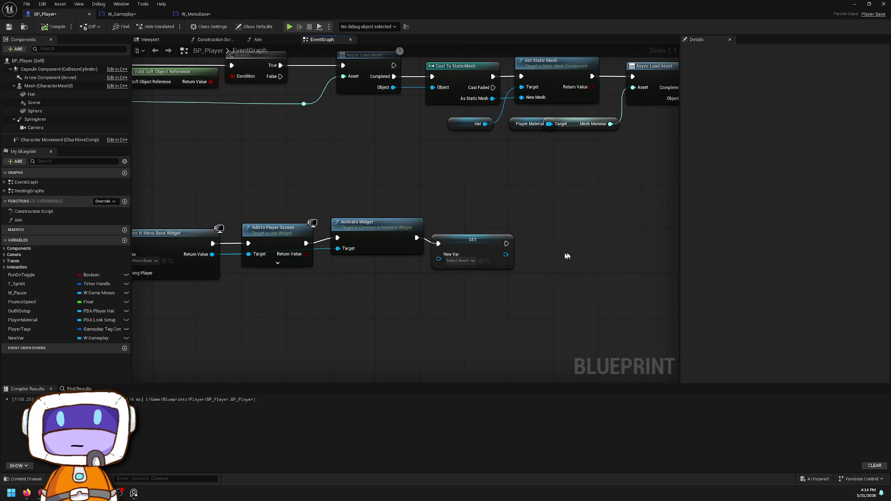
# Step: Retype NewVar as a Common Activatable Widget Stack reference and adjust the SET node
pyautogui.click(480, 249)
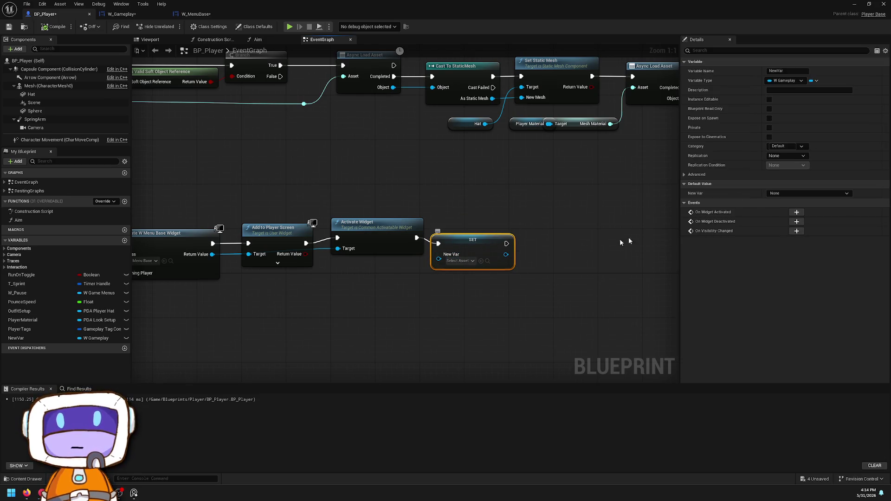
pyautogui.click(771, 81)
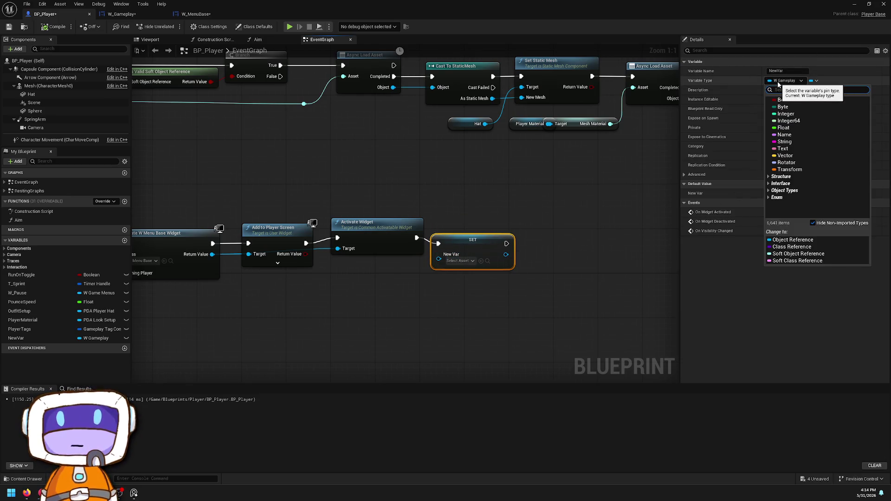
pyautogui.write('Widget')
pyautogui.press('BackSpace')
pyautogui.press('BackSpace')
pyautogui.press('BackSpace')
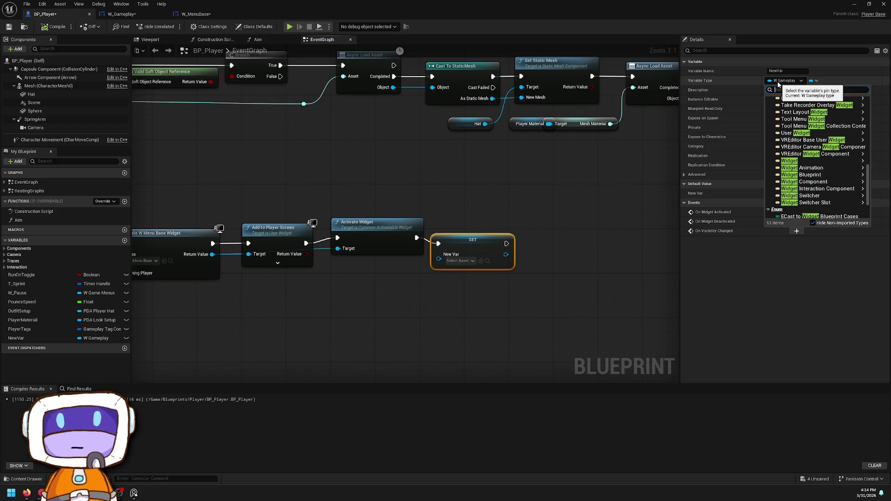
pyautogui.write('common')
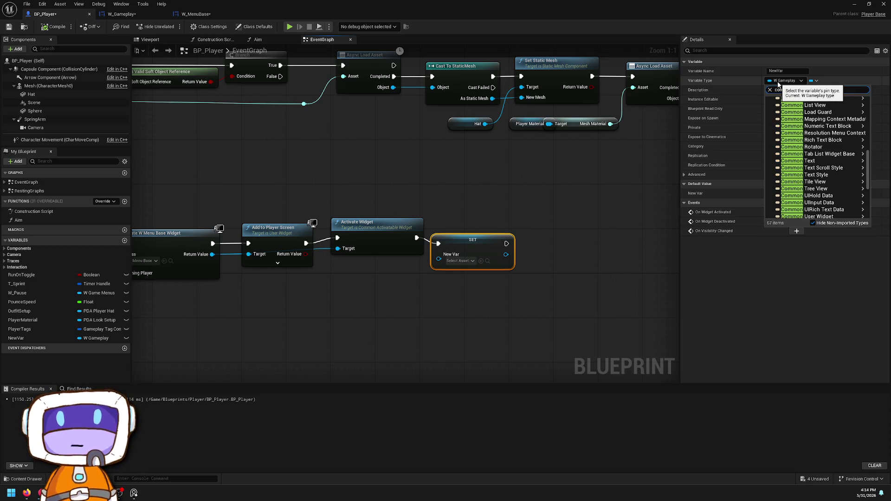
pyautogui.write('ac')
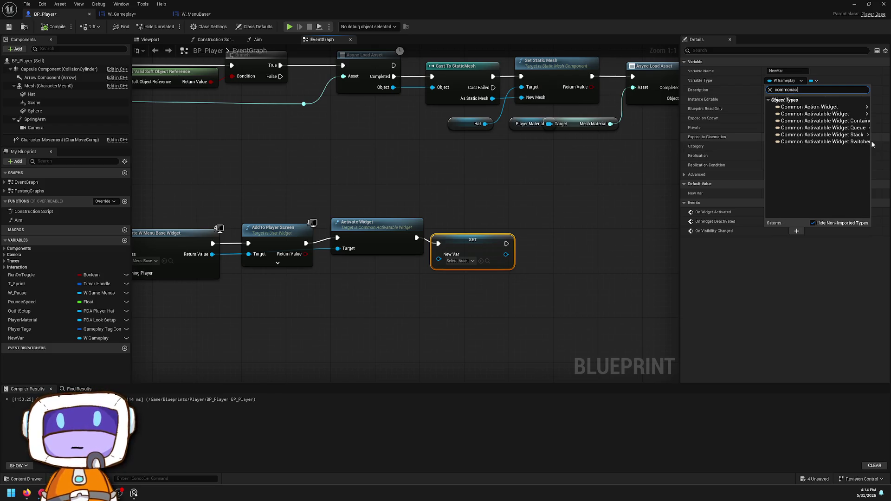
pyautogui.moveTo(850, 137)
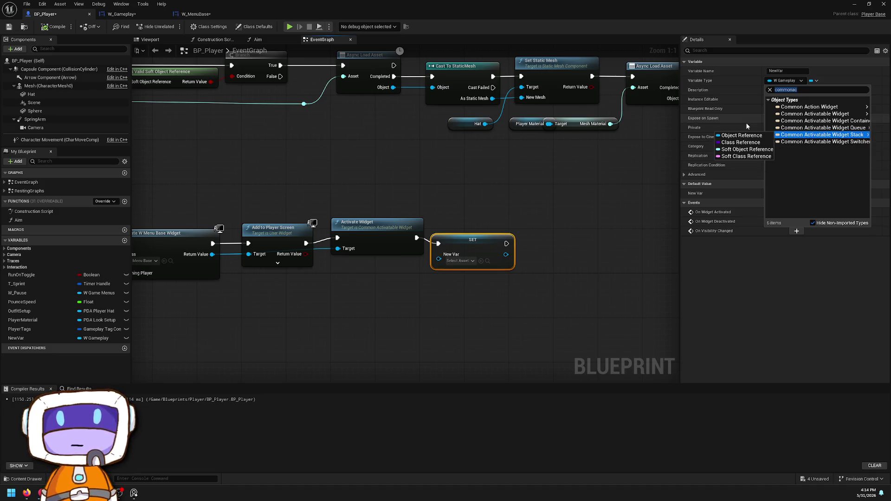
pyautogui.click(752, 135)
pyautogui.click(471, 258)
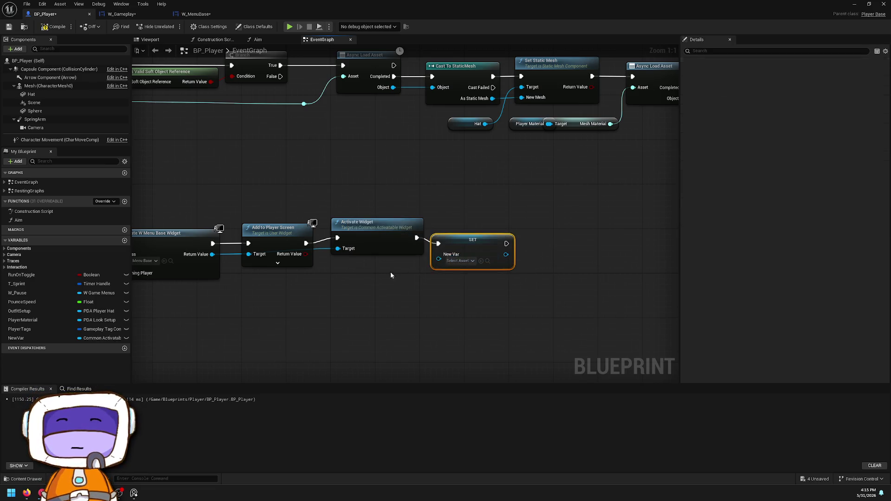
pyautogui.moveTo(580, 252)
pyautogui.mouseDown()
pyautogui.moveTo(356, 263)
pyautogui.moveTo(353, 250)
pyautogui.mouseUp()
pyautogui.click(680, 225)
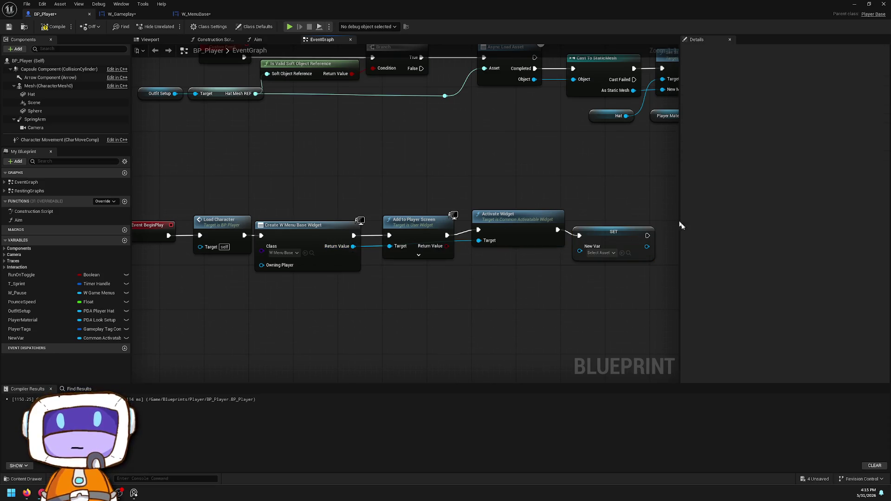
pyautogui.moveTo(613, 232); pyautogui.dragTo(614, 237)
# Step: Change NewVar to a W Menu Base Object Reference, wire the created widget into SET, and compile
pyautogui.click(785, 80)
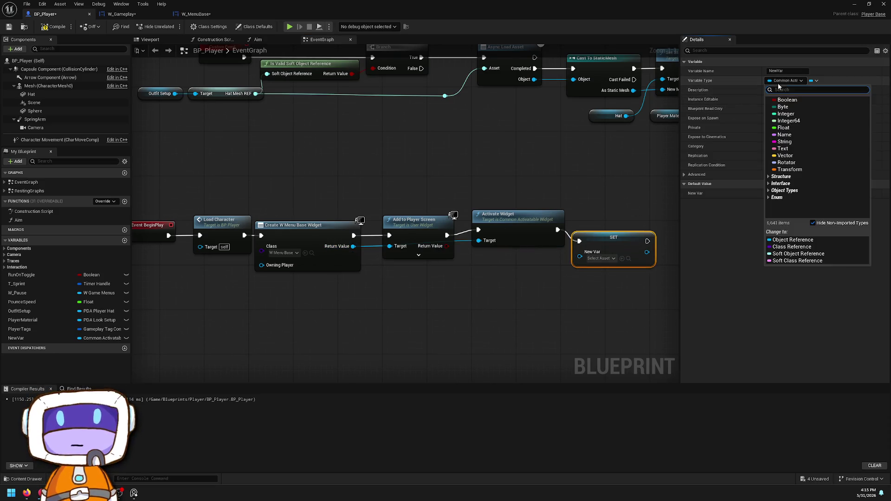
pyautogui.write('common')
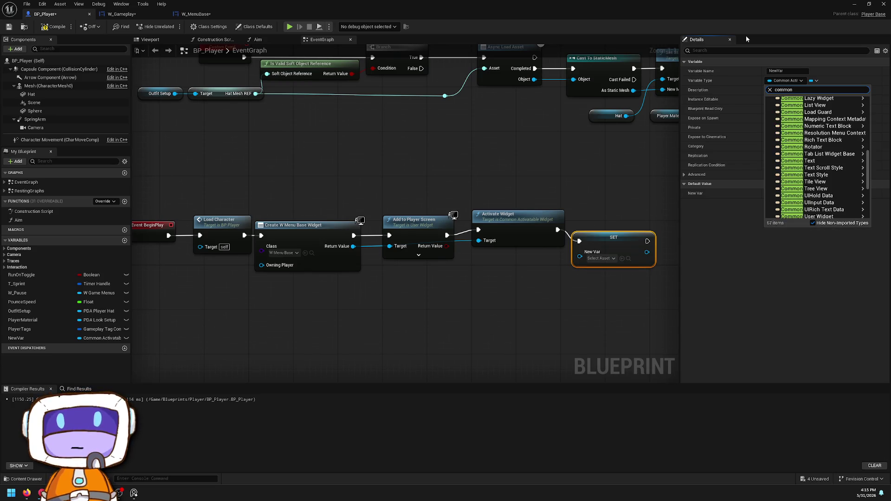
pyautogui.write(' widget')
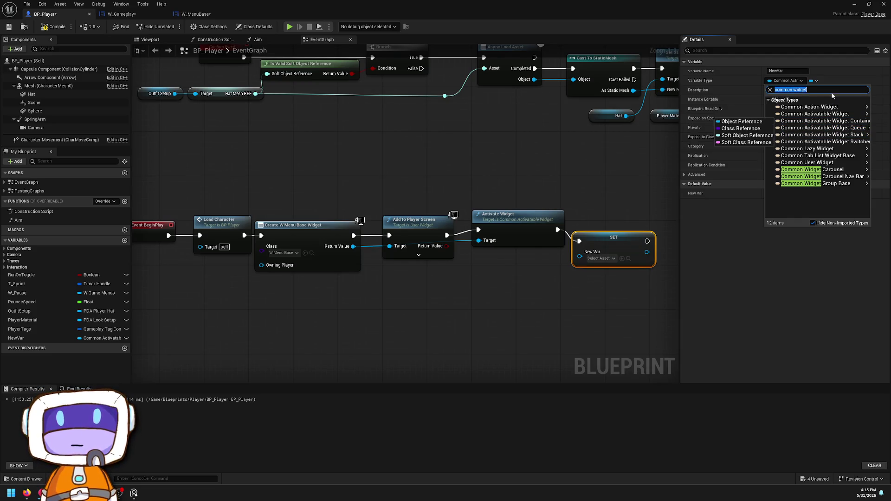
pyautogui.press('BackSpace')
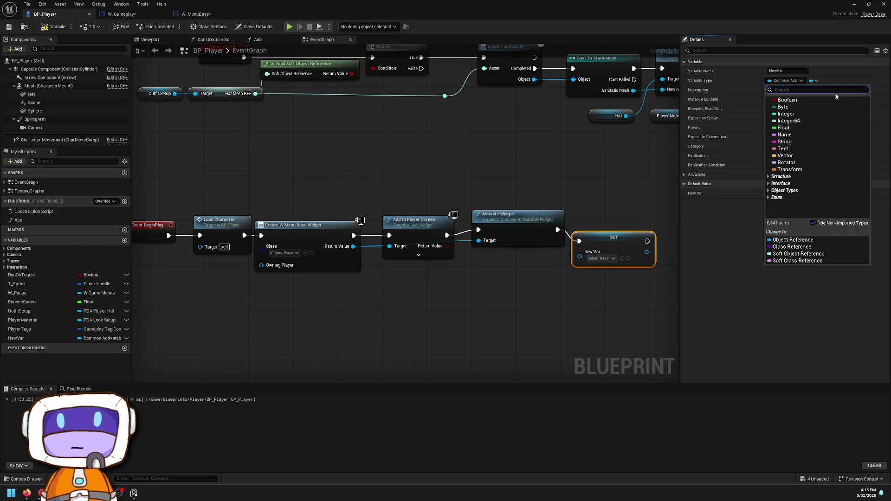
pyautogui.write('Menubase')
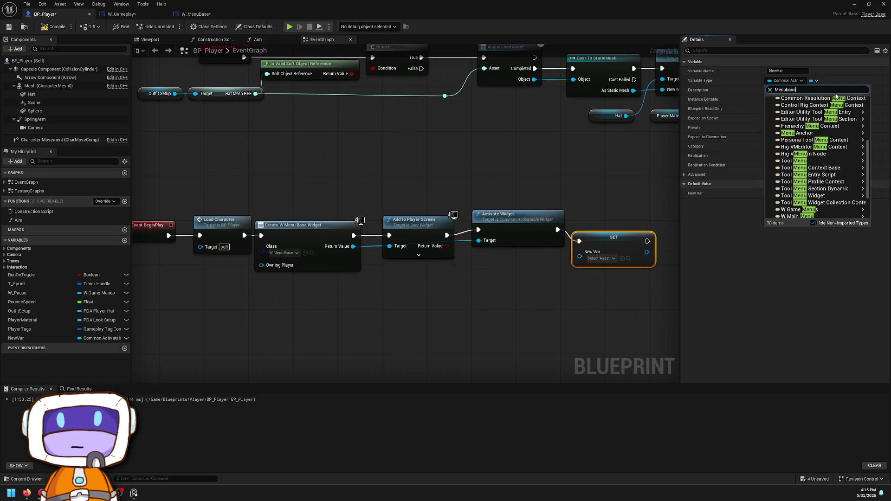
pyautogui.moveTo(799, 107)
pyautogui.click(743, 107)
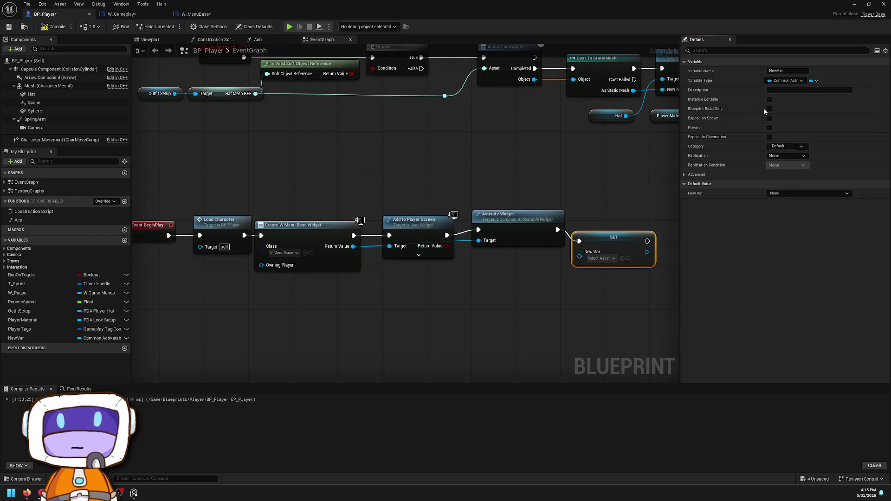
pyautogui.click(476, 259)
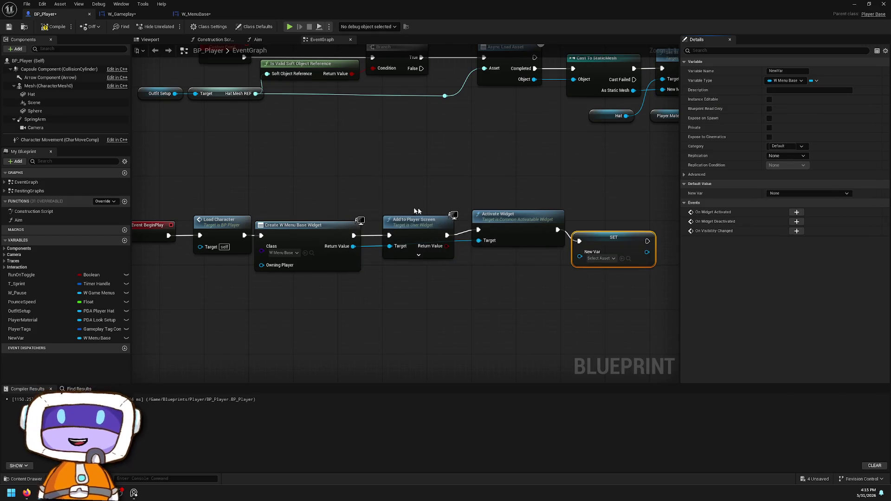
pyautogui.moveTo(446, 246); pyautogui.dragTo(580, 252)
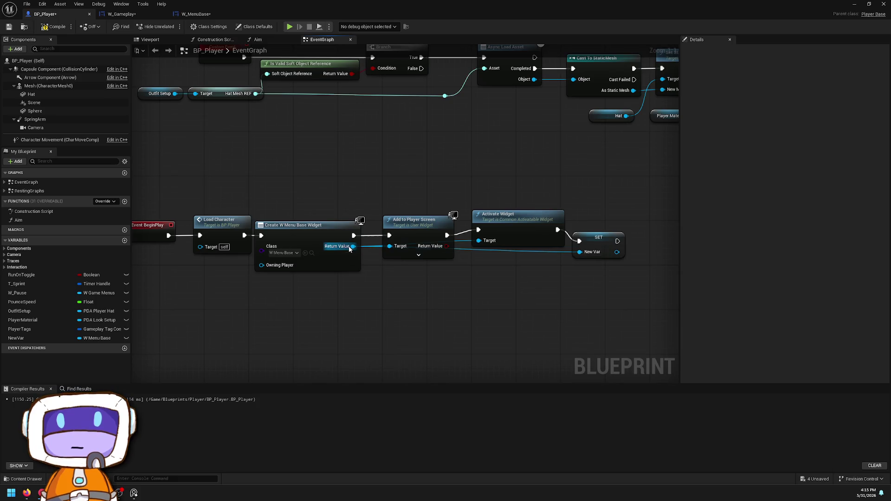
pyautogui.click(54, 27)
pyautogui.scroll(-6, 448, 209)
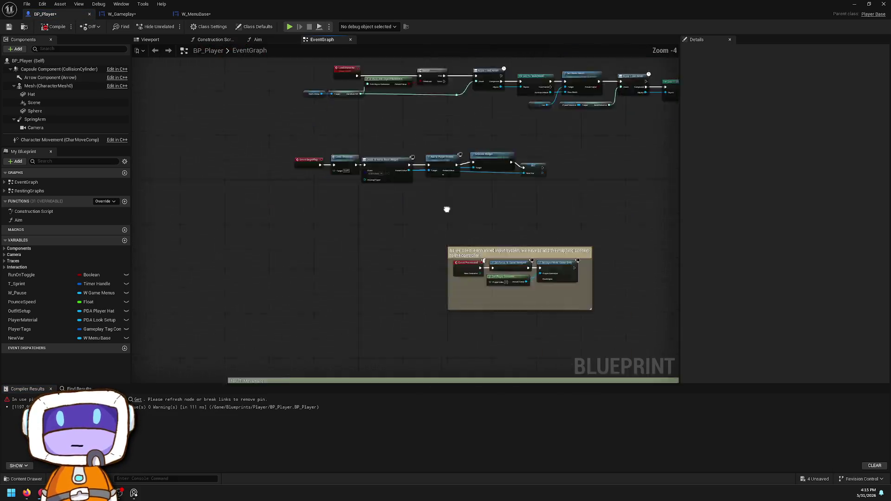
# Step: Break the New Var link to Target in the Pause graph
pyautogui.scroll(7, 366, 207)
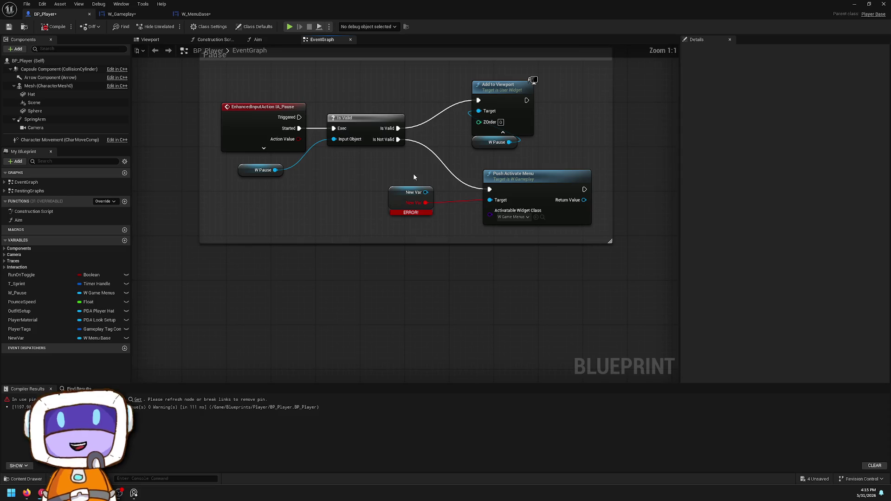
pyautogui.keyDown('alt'); pyautogui.click(424, 203); pyautogui.keyUp('alt')
pyautogui.rightClick(490, 200)
pyautogui.click(389, 199)
# Step: Copy W_Gameplay's PushActivateMenu nodes into W_MenuBase's graph and add a new function
pyautogui.click(210, 14)
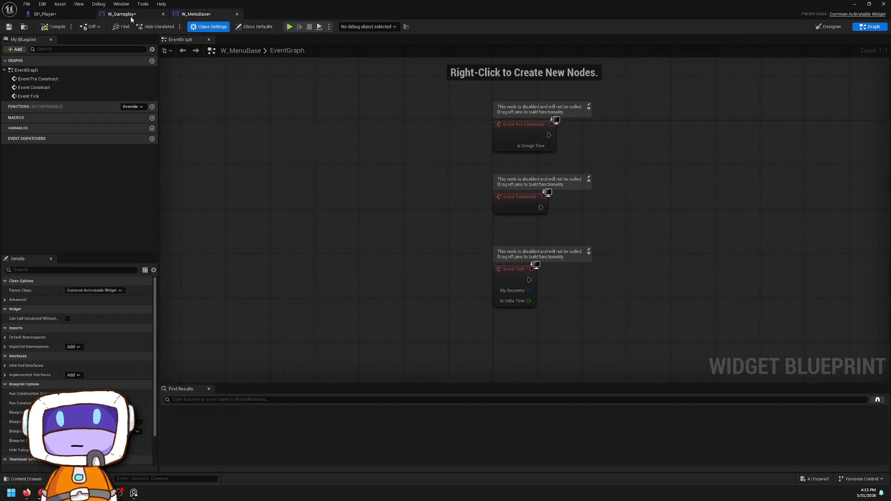
pyautogui.click(132, 16)
pyautogui.click(869, 26)
pyautogui.moveTo(229, 137); pyautogui.dragTo(620, 310)
pyautogui.hotkey('ctrl', 'c')
pyautogui.click(196, 14)
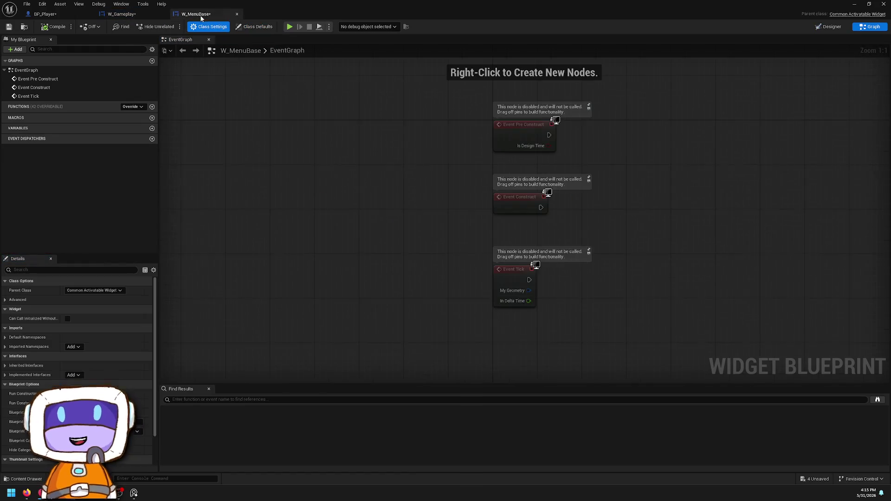
pyautogui.hotkey('ctrl', 'v')
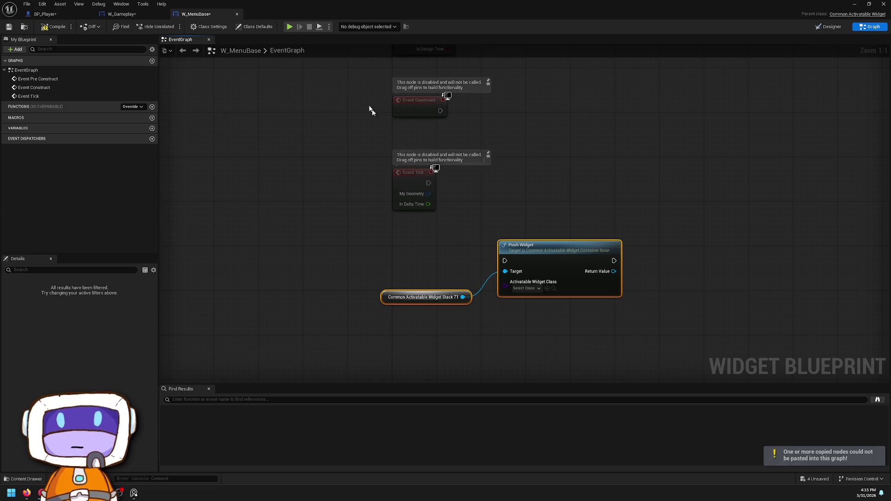
pyautogui.click(152, 106)
# Step: Delete the PushActivateMenu function from W_Gameplay
pyautogui.click(145, 17)
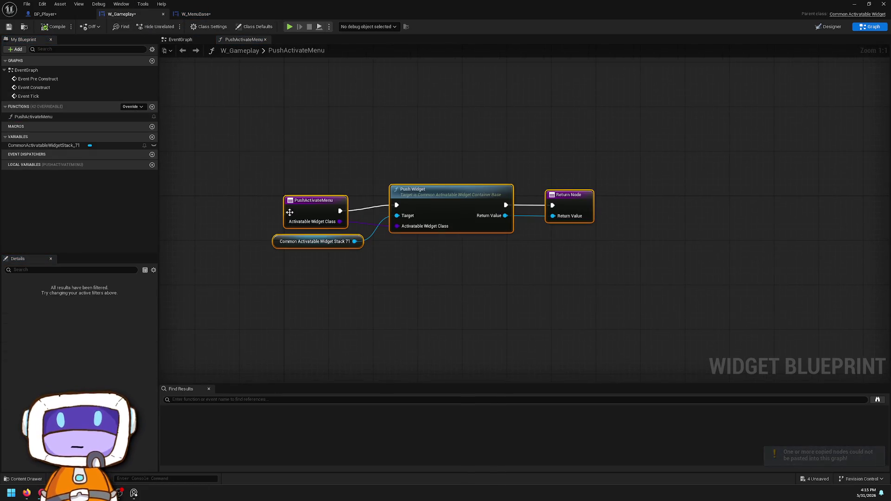
pyautogui.click(34, 116)
pyautogui.rightClick(37, 119)
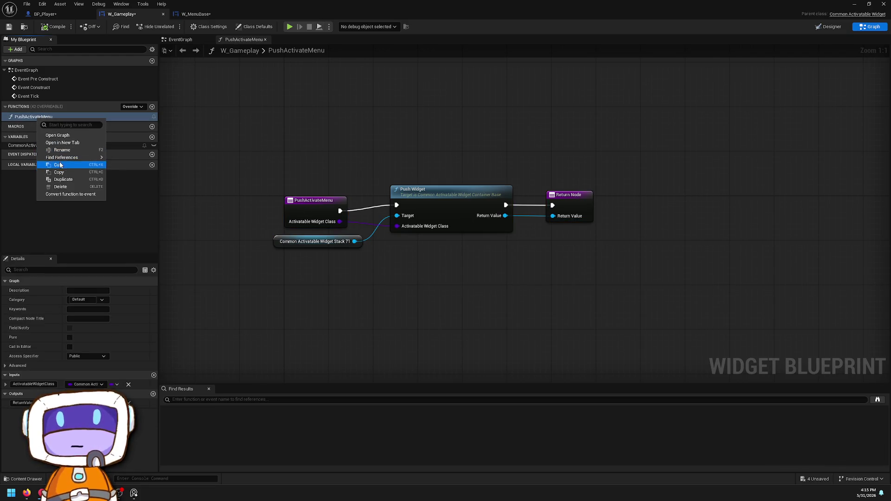
pyautogui.click(68, 150)
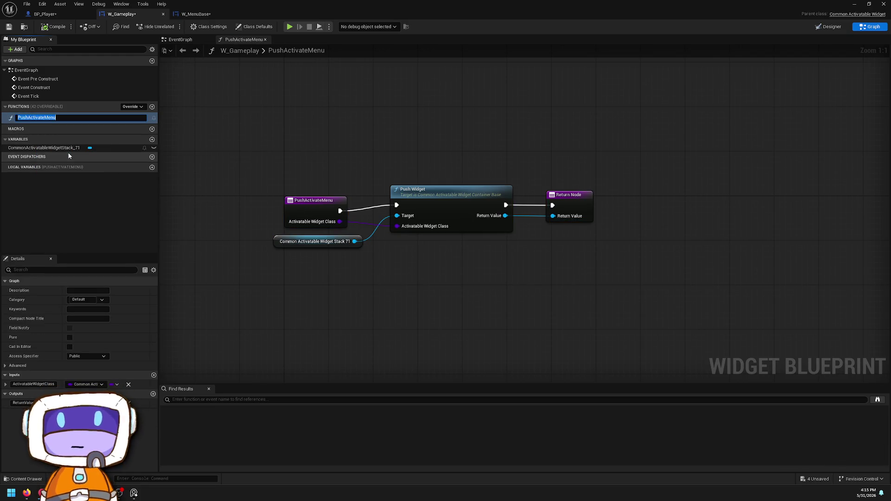
pyautogui.press('Return')
pyautogui.moveTo(193, 137); pyautogui.dragTo(759, 290)
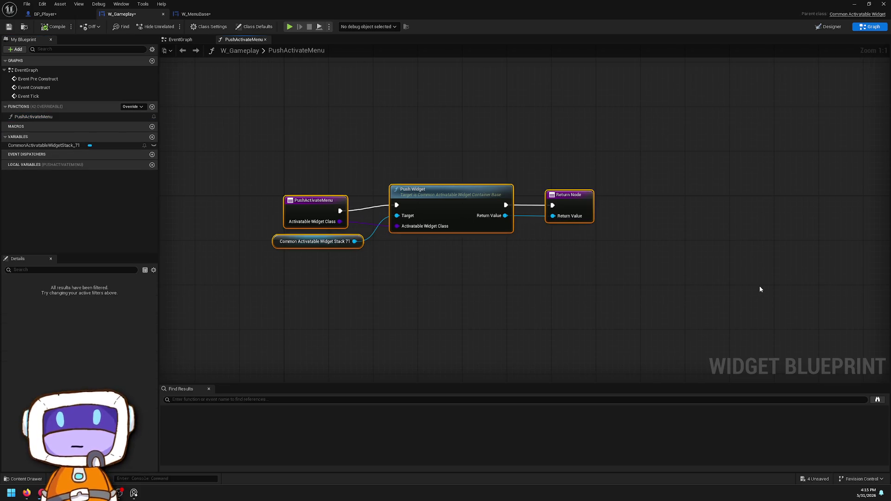
pyautogui.rightClick(46, 120)
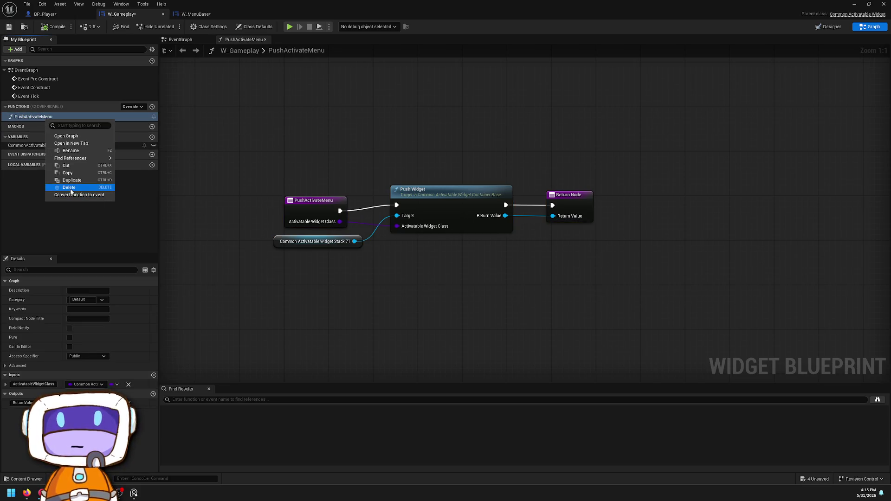
pyautogui.click(70, 188)
# Step: Name W_MenuBase's new function PushActivateMenu and paste the Push Widget nodes into it
pyautogui.click(203, 14)
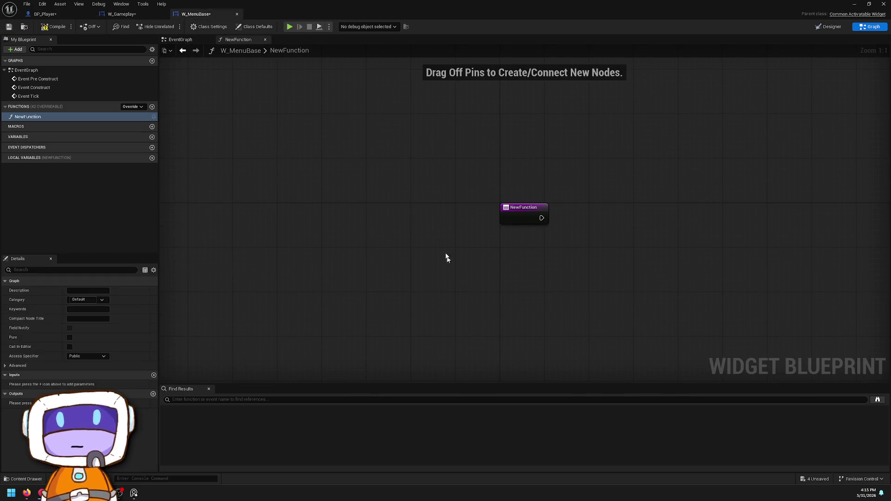
pyautogui.rightClick(57, 117)
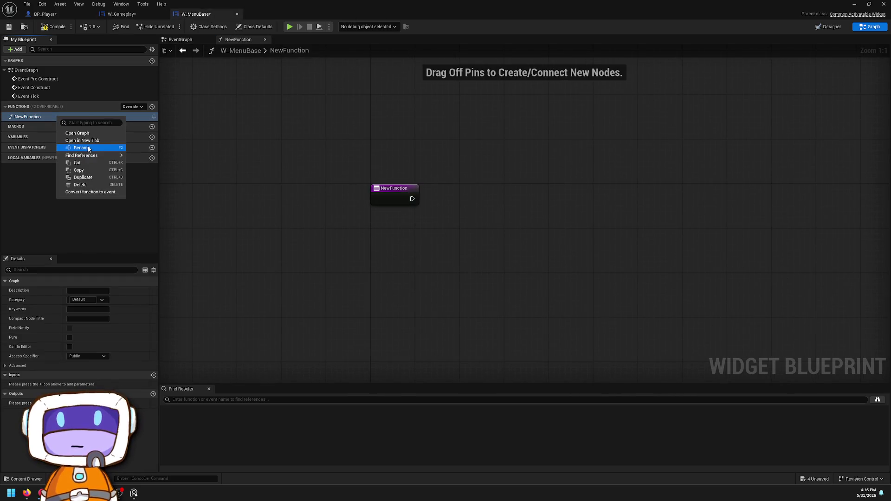
pyautogui.click(81, 148)
pyautogui.write('PushActivateMenu')
pyautogui.press('Return')
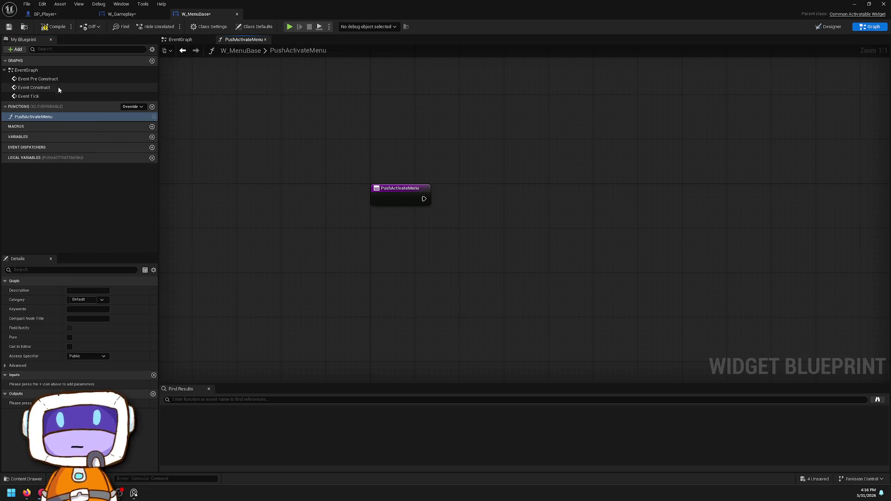
pyautogui.doubleClick(55, 80)
pyautogui.moveTo(515, 280); pyautogui.dragTo(628, 351)
pyautogui.doubleClick(34, 116)
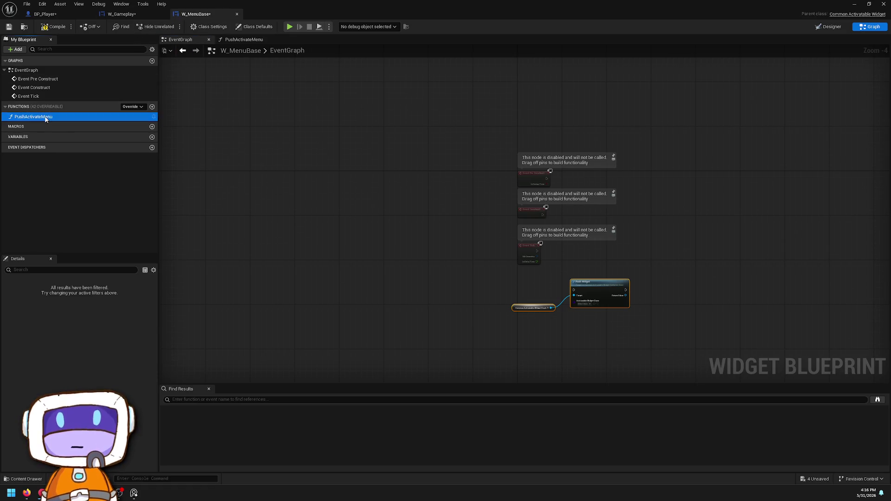
pyautogui.hotkey('ctrl', 'v')
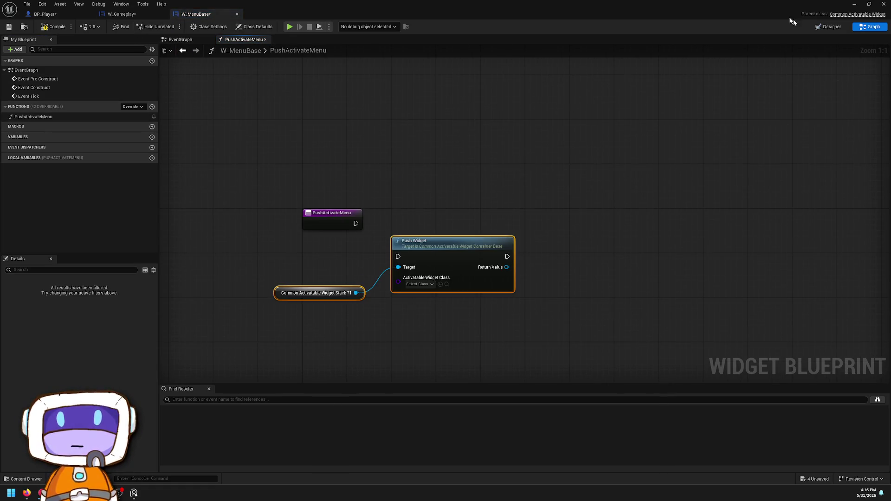
# Step: Make the widget stack a variable, feed it to Push Widget's Target, and delete the leftover Stack 71 getter
pyautogui.click(823, 28)
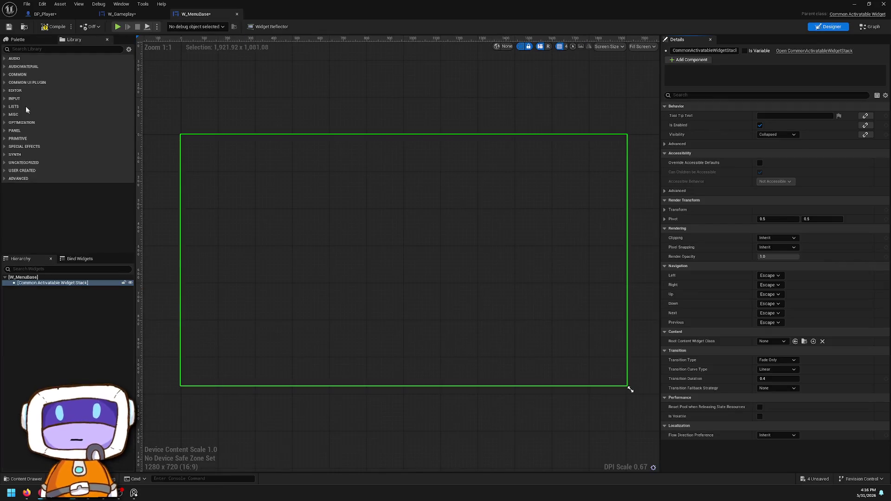
pyautogui.click(745, 51)
pyautogui.click(871, 27)
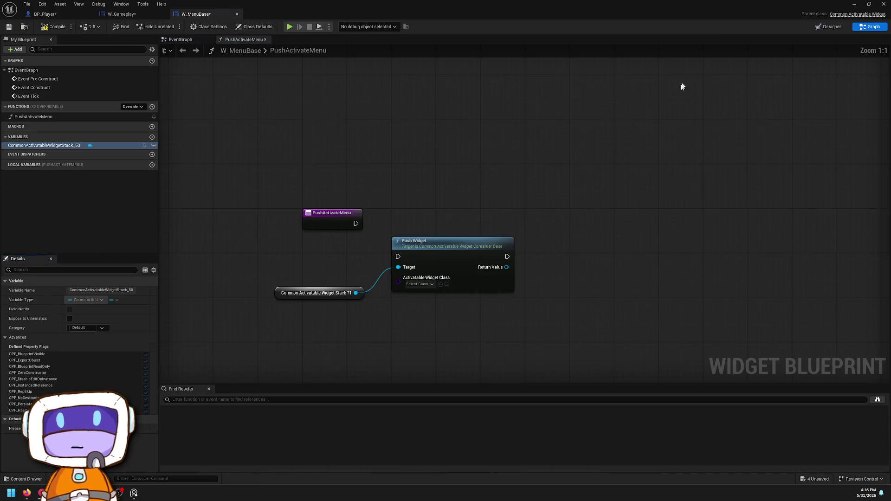
pyautogui.click(53, 28)
pyautogui.moveTo(91, 145); pyautogui.dragTo(403, 274)
pyautogui.rightClick(338, 284)
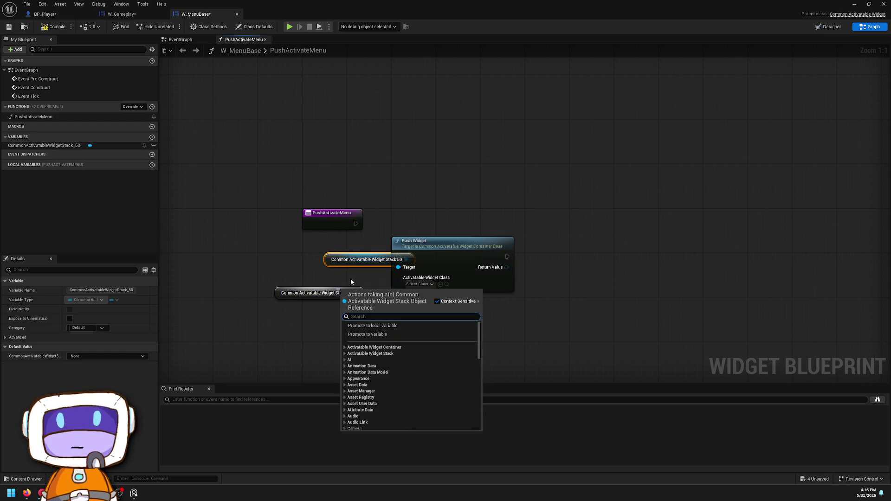
pyautogui.click(315, 292)
pyautogui.press('Delete')
pyautogui.click(352, 264)
pyautogui.moveTo(334, 265); pyautogui.dragTo(274, 309)
pyautogui.click(376, 279)
# Step: Wire PushActivateMenu's execution into Push Widget and add a widget class input
pyautogui.moveTo(356, 223)
pyautogui.mouseDown()
pyautogui.moveTo(367, 241)
pyautogui.moveTo(426, 254)
pyautogui.moveTo(426, 220)
pyautogui.mouseUp()
pyautogui.moveTo(399, 249); pyautogui.dragTo(352, 230)
pyautogui.click(365, 222)
pyautogui.moveTo(398, 248); pyautogui.dragTo(353, 228)
pyautogui.moveTo(508, 229)
pyautogui.mouseDown()
pyautogui.moveTo(425, 221)
pyautogui.moveTo(344, 241)
pyautogui.moveTo(418, 238)
pyautogui.moveTo(425, 229)
pyautogui.mouseUp()
pyautogui.click(373, 194)
# Step: Add a Return Node fed by Push Widget, compile W_MenuBase, and return to BP_Player
pyautogui.rightClick(403, 194)
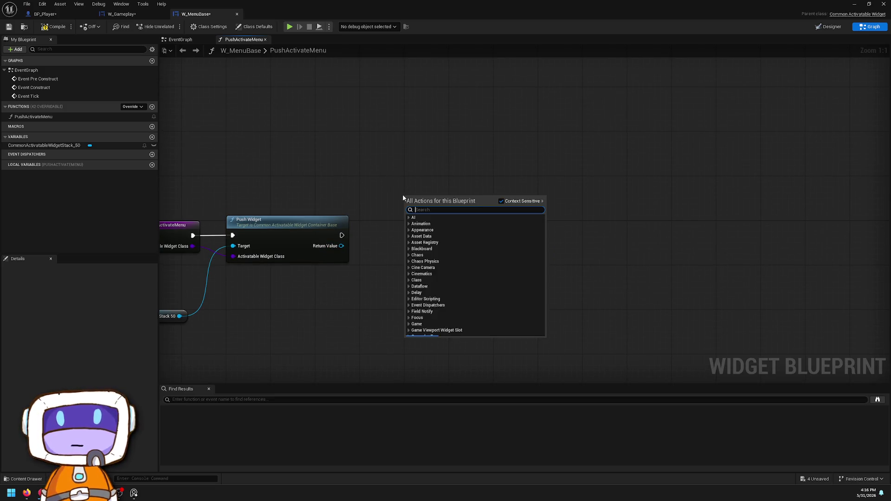
pyautogui.write('return')
pyautogui.press('Return')
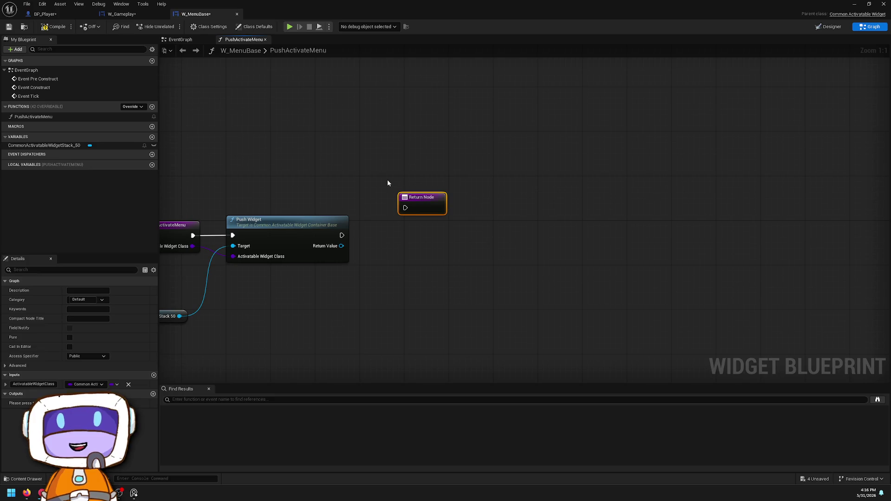
pyautogui.moveTo(436, 212)
pyautogui.mouseDown()
pyautogui.moveTo(393, 251)
pyautogui.moveTo(403, 240)
pyautogui.mouseUp()
pyautogui.moveTo(342, 236)
pyautogui.mouseDown()
pyautogui.moveTo(397, 234)
pyautogui.moveTo(378, 242)
pyautogui.mouseUp()
pyautogui.moveTo(344, 297); pyautogui.dragTo(350, 247)
pyautogui.click(241, 195)
pyautogui.click(60, 28)
pyautogui.click(71, 14)
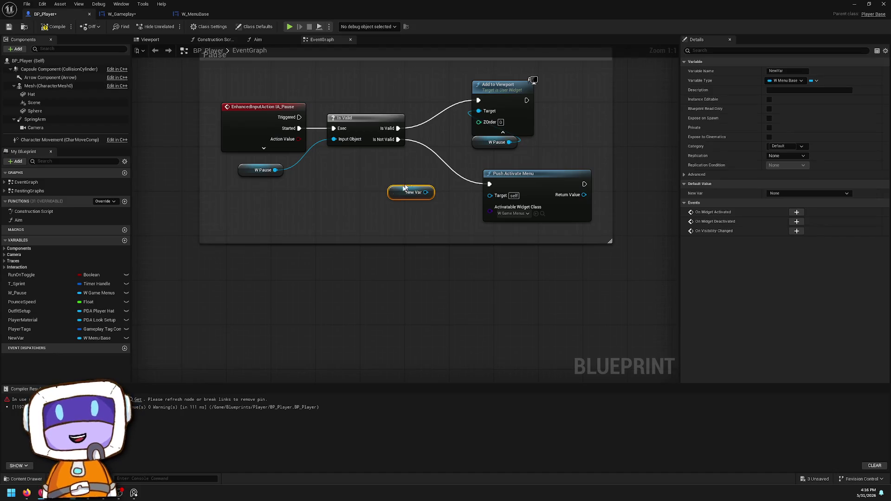
pyautogui.keyDown('ctrl'); pyautogui.click(413, 194); pyautogui.keyUp('ctrl')
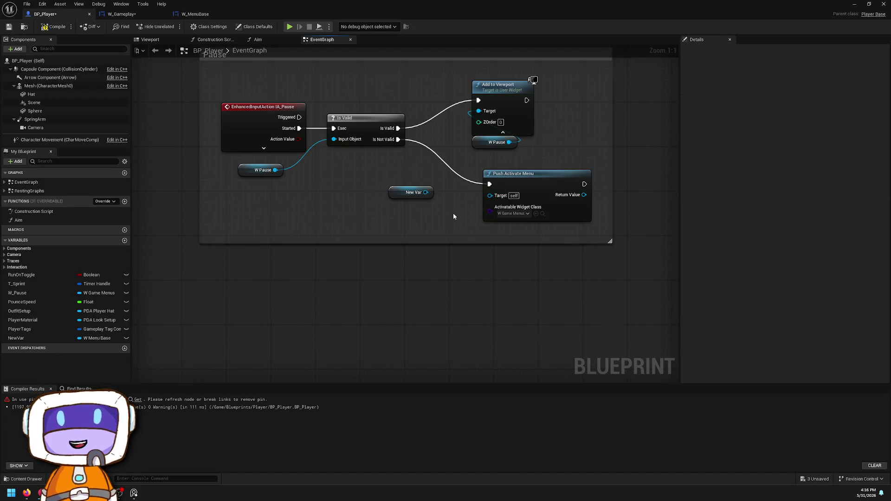
# Step: Replace the errored Push Activate Menu with a new one from New Var, run on Is Not Valid
pyautogui.click(55, 26)
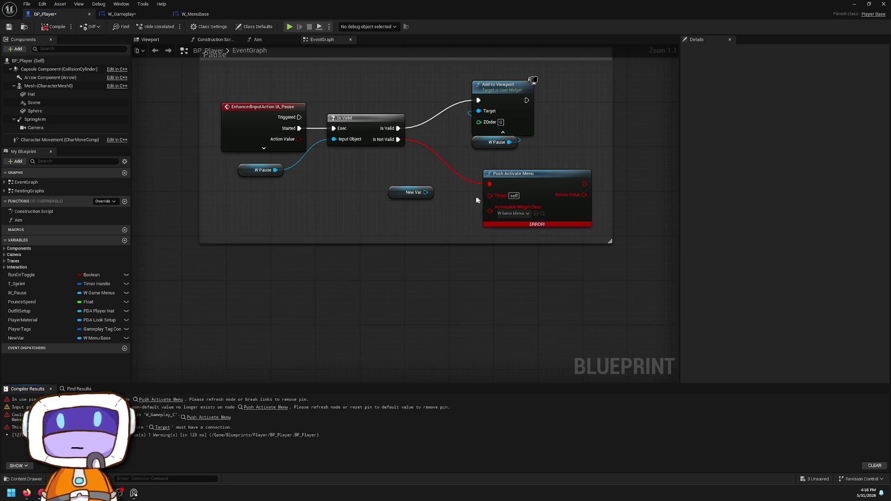
pyautogui.keyDown('alt'); pyautogui.click(489, 184); pyautogui.keyUp('alt')
pyautogui.moveTo(426, 192); pyautogui.dragTo(448, 219)
pyautogui.write('push activate')
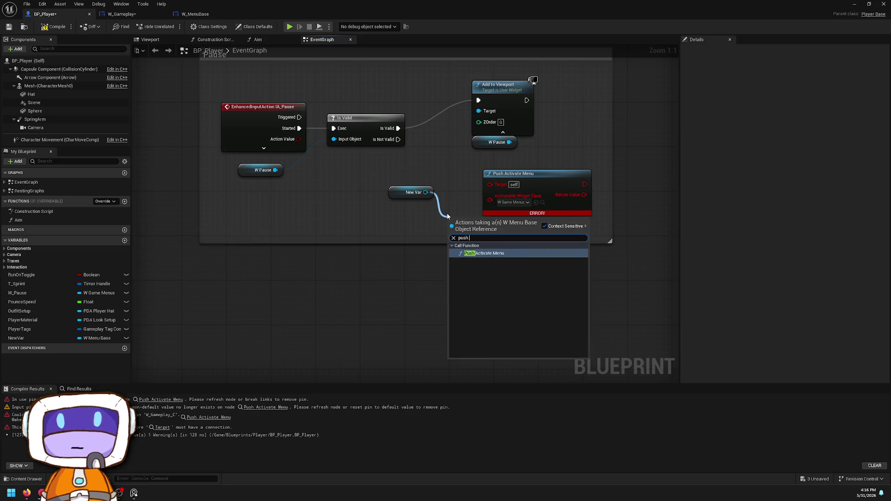
pyautogui.press('Return')
pyautogui.click(525, 176)
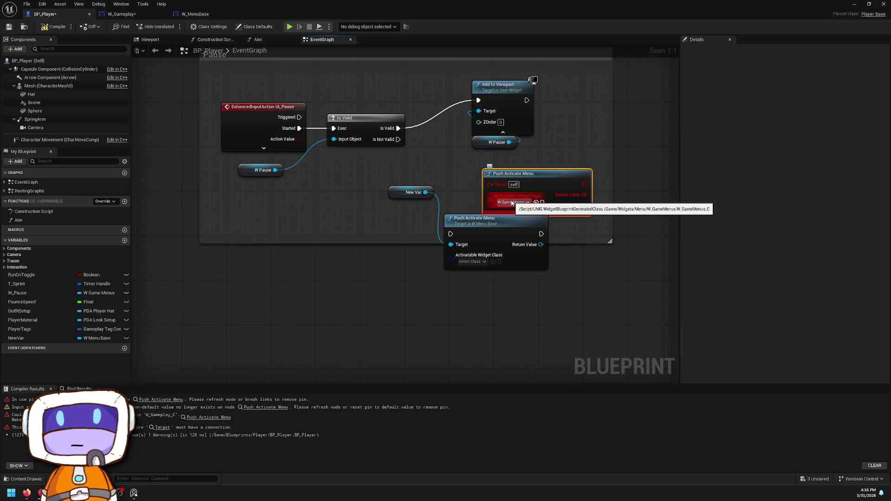
pyautogui.press('Delete')
pyautogui.moveTo(469, 225); pyautogui.dragTo(473, 174)
pyautogui.moveTo(399, 140); pyautogui.dragTo(456, 184)
# Step: Set the Push Activate Menu widget class to W_GameMenus
pyautogui.moveTo(550, 176)
pyautogui.mouseDown()
pyautogui.moveTo(456, 193)
pyautogui.moveTo(540, 218)
pyautogui.moveTo(592, 211)
pyautogui.moveTo(519, 232)
pyautogui.mouseUp()
pyautogui.moveTo(518, 251); pyautogui.dragTo(549, 248)
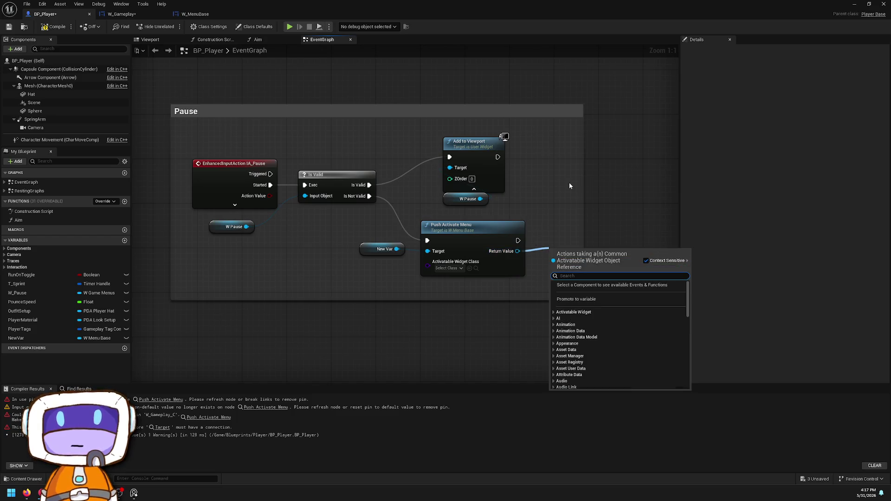
pyautogui.click(568, 206)
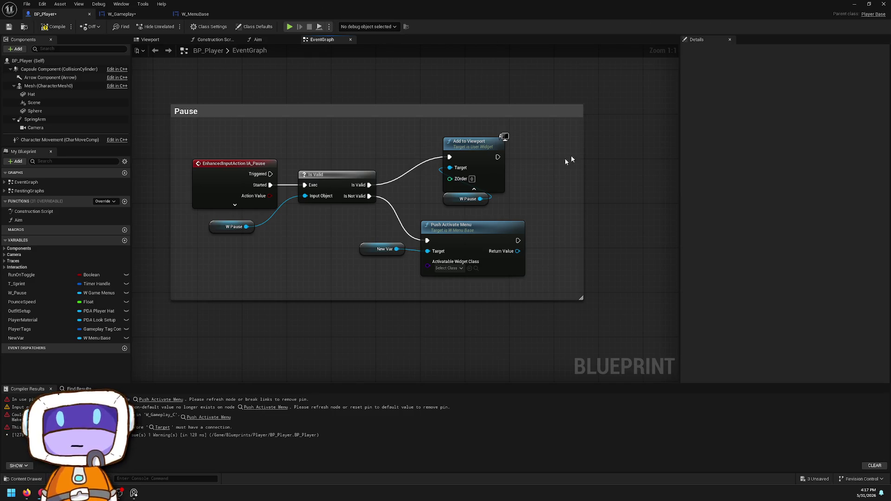
pyautogui.moveTo(517, 251); pyautogui.dragTo(555, 255)
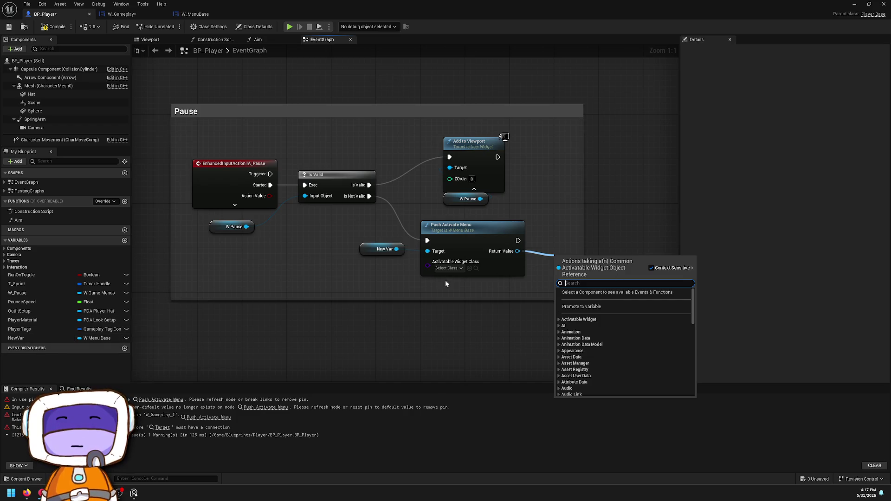
pyautogui.click(453, 268)
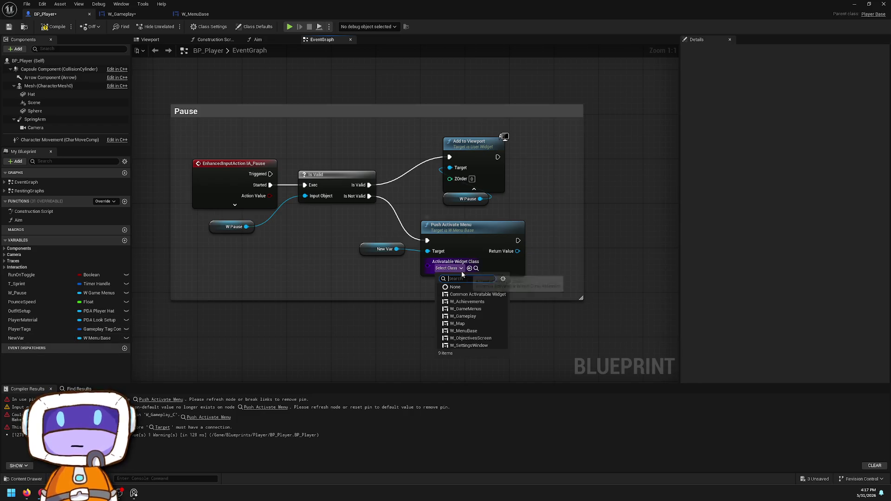
pyautogui.click(481, 309)
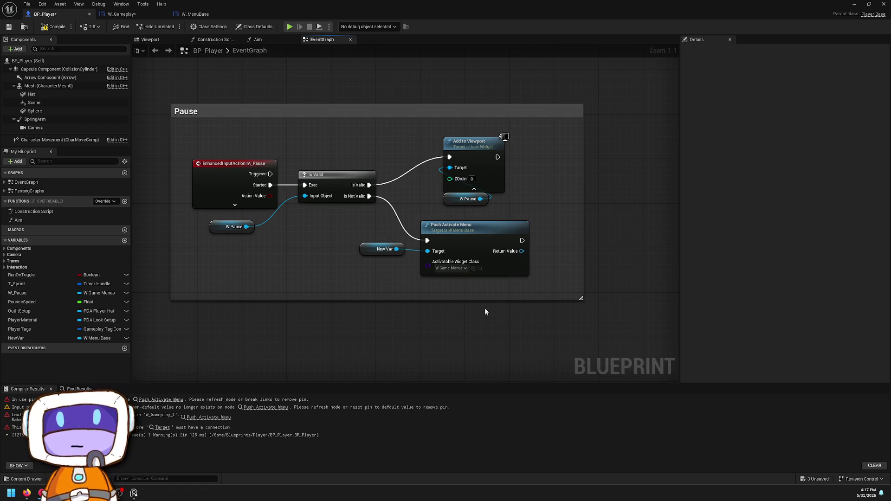
# Step: Add a SET W_Pause node after Push Activate Menu, taking the returned widget
pyautogui.click(21, 293)
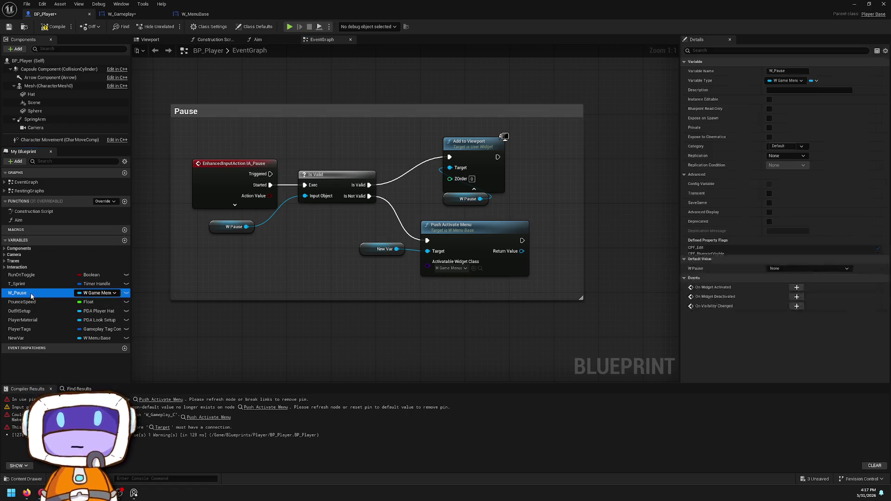
pyautogui.moveTo(18, 293)
pyautogui.mouseDown()
pyautogui.moveTo(574, 269)
pyautogui.moveTo(523, 240)
pyautogui.moveTo(576, 267)
pyautogui.moveTo(564, 267)
pyautogui.moveTo(592, 264)
pyautogui.moveTo(579, 227)
pyautogui.moveTo(584, 240)
pyautogui.mouseUp()
pyautogui.moveTo(514, 255); pyautogui.dragTo(560, 258)
pyautogui.click(796, 79)
pyautogui.click(796, 80)
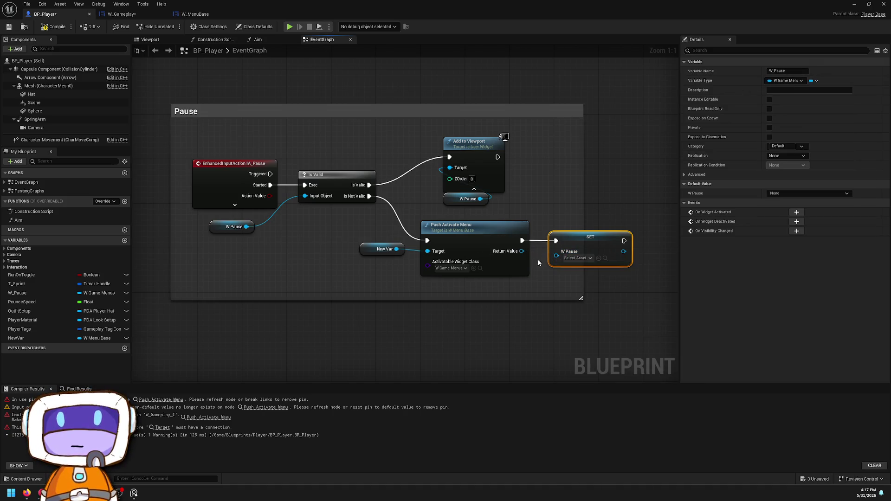
pyautogui.moveTo(515, 255)
pyautogui.mouseDown()
pyautogui.moveTo(528, 275)
pyautogui.moveTo(543, 276)
pyautogui.mouseUp()
pyautogui.press('Escape')
pyautogui.click(576, 239)
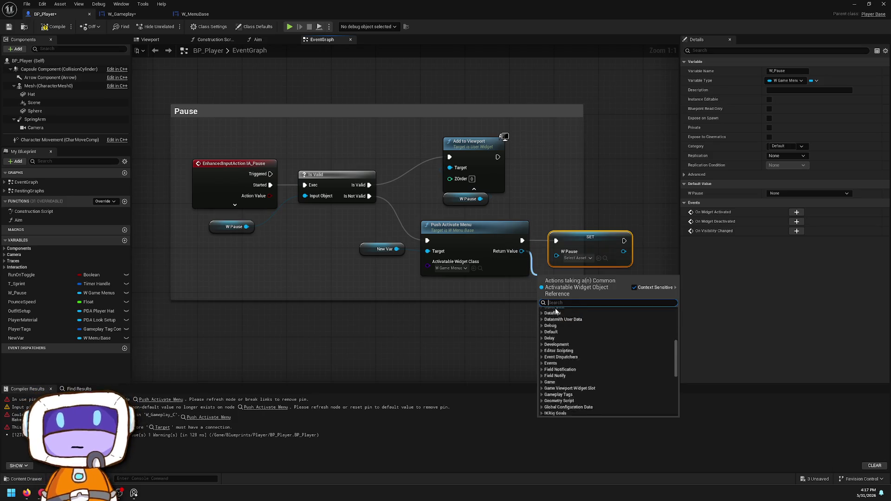
pyautogui.press('Escape')
pyautogui.scroll(-1, 388, 284)
pyautogui.click(389, 288)
# Step: Compile and save BP_Player, then return to the L_Testing level editor
pyautogui.click(56, 27)
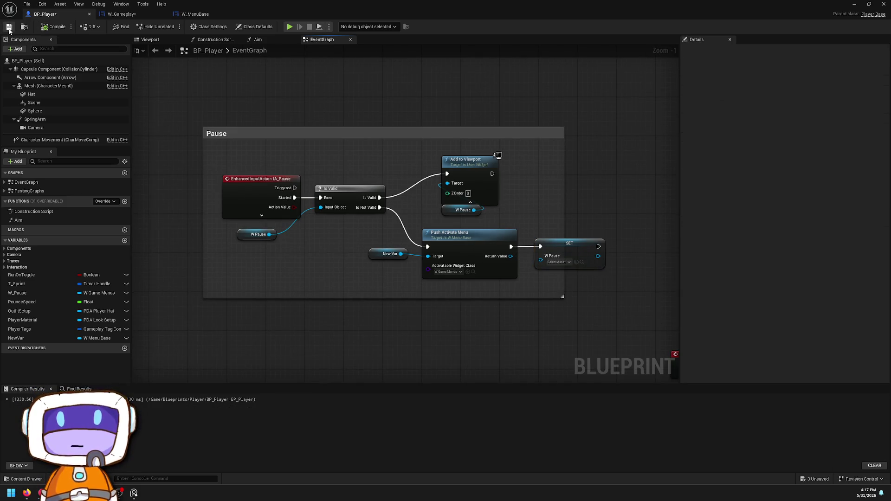
pyautogui.click(9, 26)
pyautogui.hotkey('alt', 'Tab')
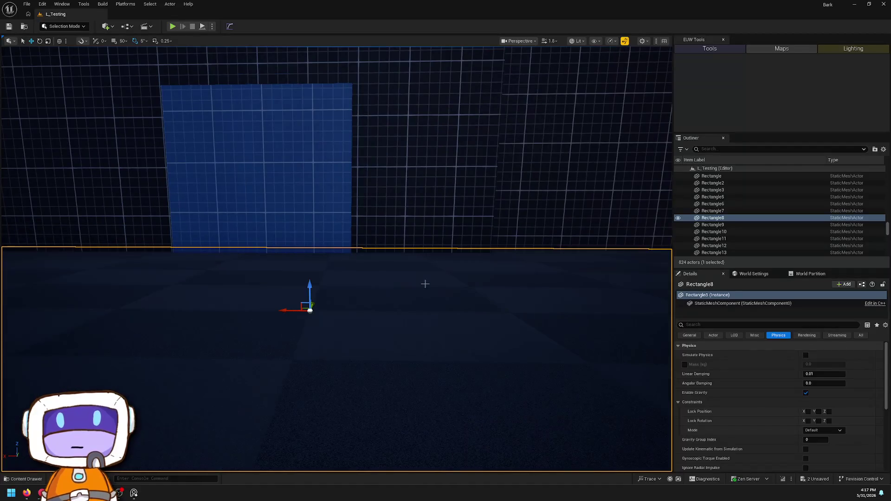
# Step: Playtest the level once, then open the W_Gameplay widget blueprint from the Content Drawer
pyautogui.click(172, 26)
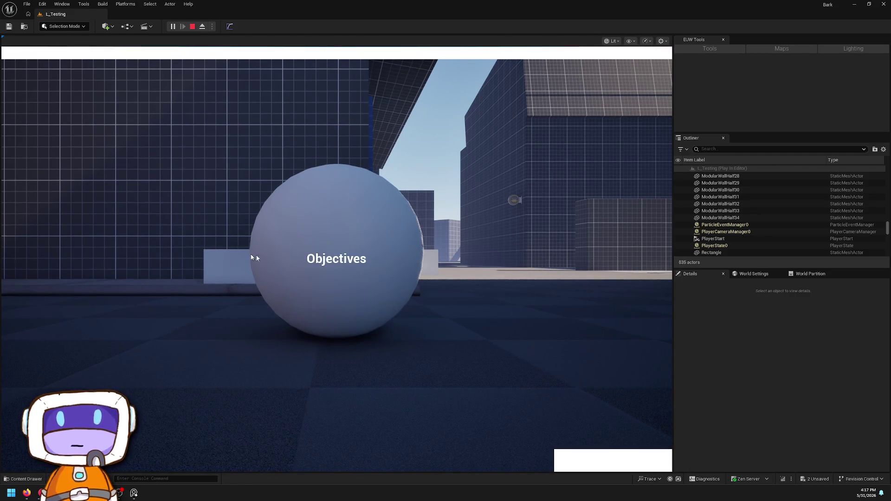
pyautogui.click(193, 26)
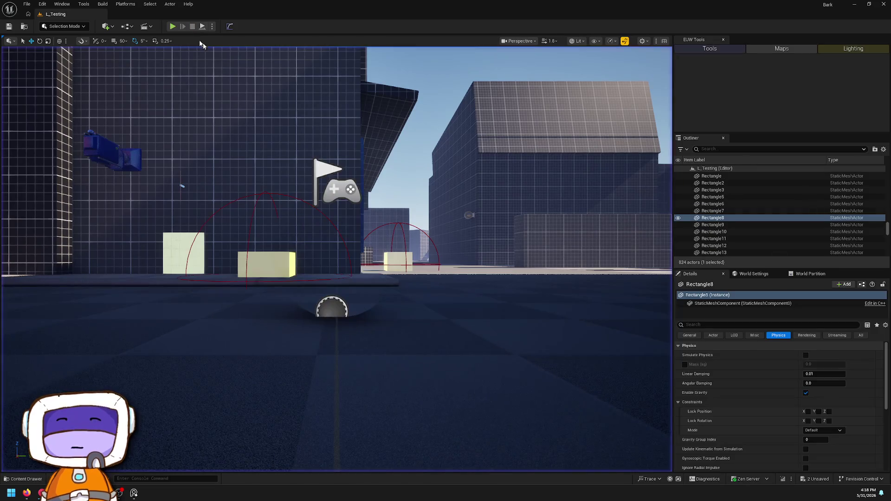
pyautogui.hotkey('ctrl', 'space')
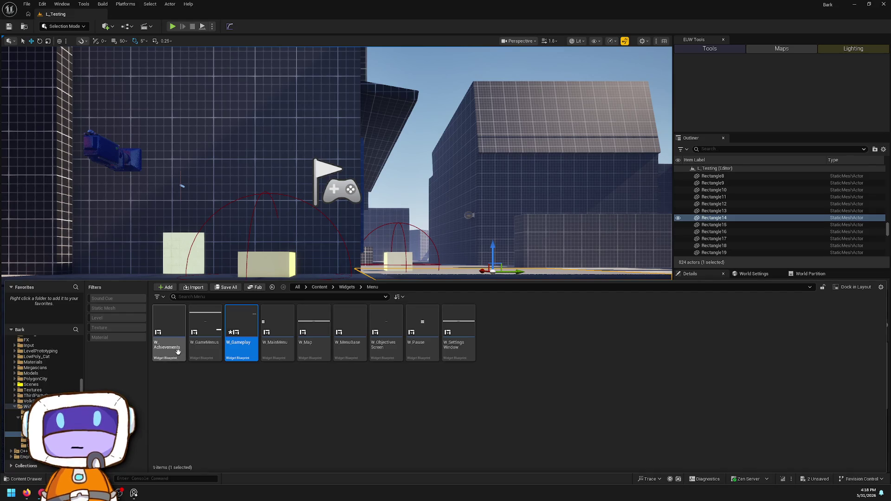
pyautogui.doubleClick(237, 345)
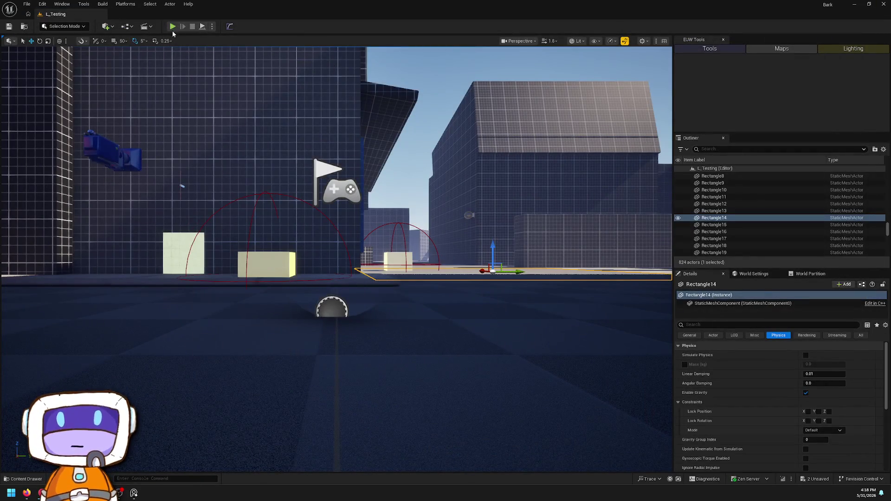
# Step: Playtest the level twice more and bring the Widgets/Menu assets back up
pyautogui.click(173, 29)
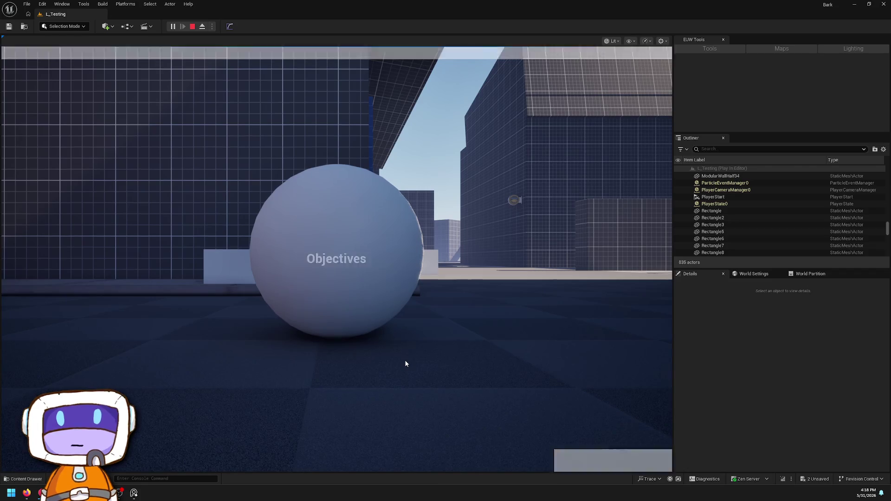
pyautogui.click(191, 27)
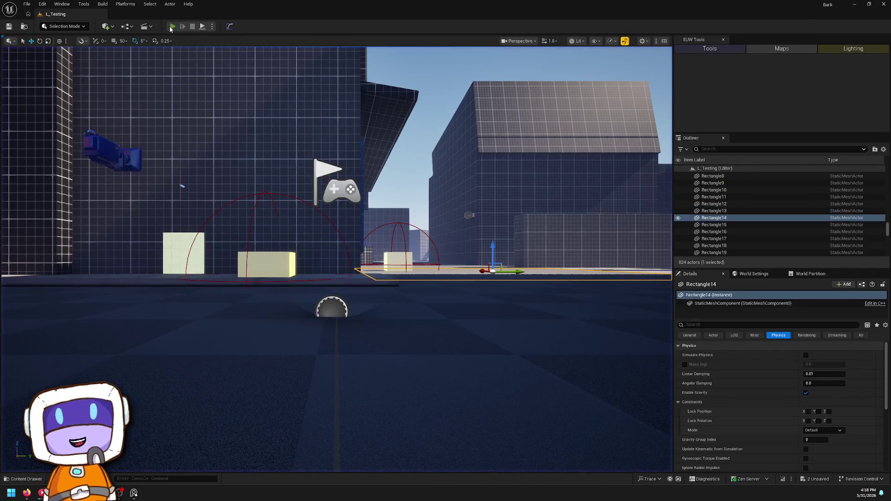
pyautogui.click(170, 27)
pyautogui.click(192, 26)
pyautogui.hotkey('ctrl', 'space')
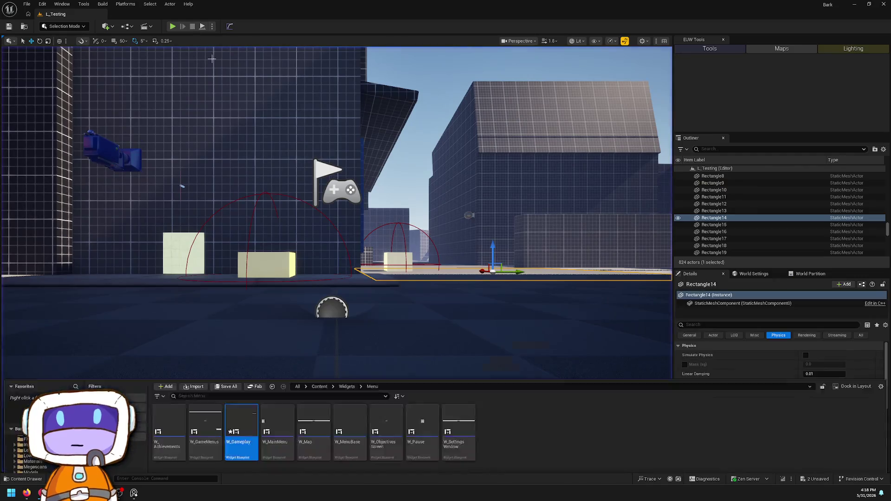
# Step: In BP_Player, add Push Activate Menu after setting New Var, with W_Gameplay as the widget class
pyautogui.hotkey('alt', 'Left')
pyautogui.hotkey('alt', 'Left')
pyautogui.hotkey('alt', 'Left')
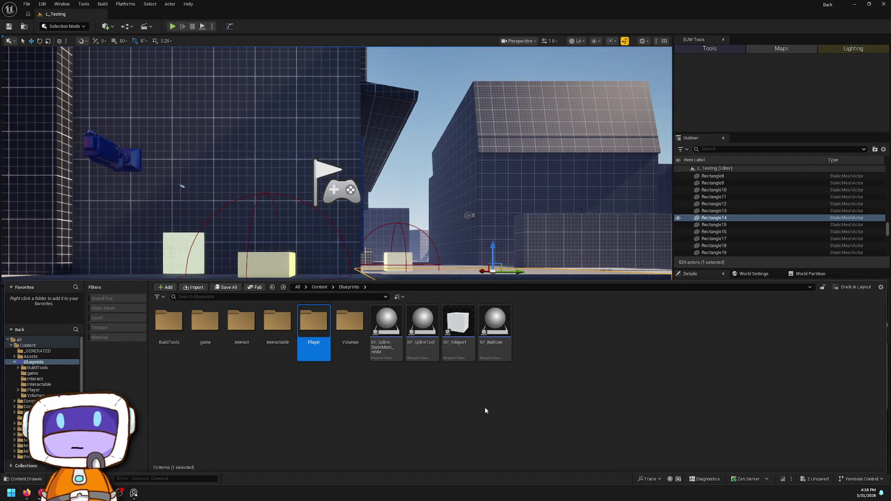
pyautogui.doubleClick(318, 320)
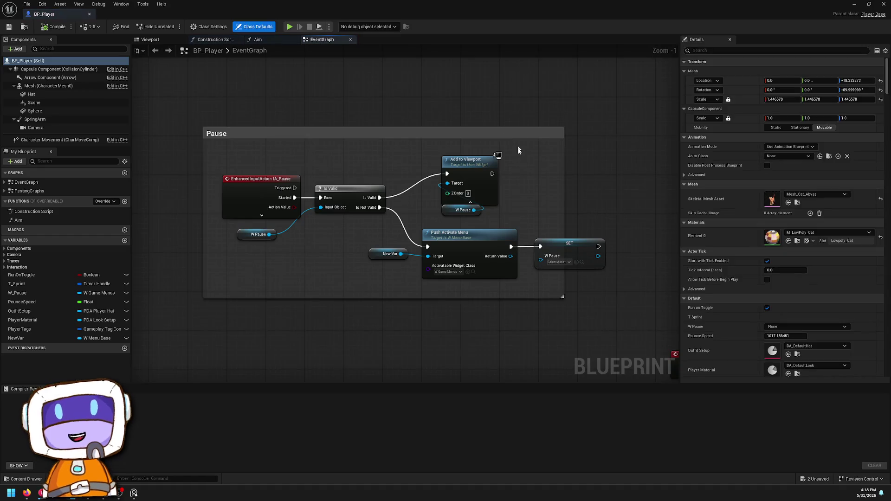
pyautogui.scroll(-7, 544, 205)
pyautogui.scroll(7, 540, 205)
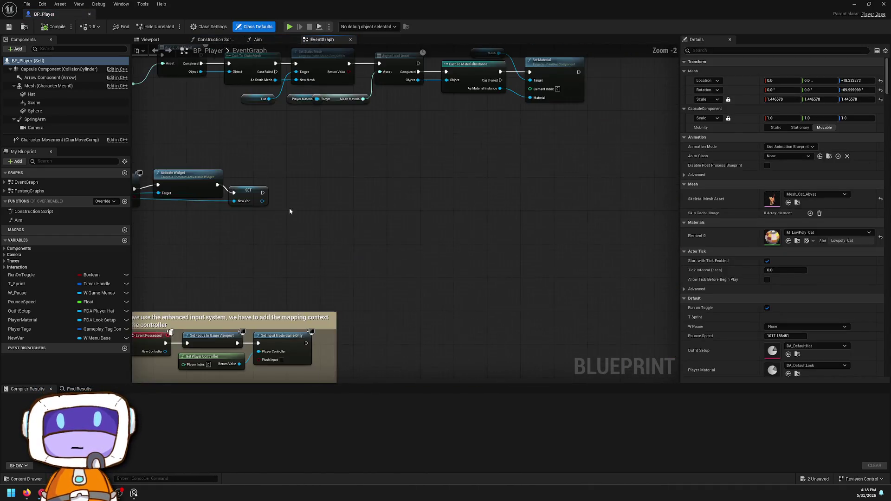
pyautogui.moveTo(465, 218); pyautogui.dragTo(523, 205)
pyautogui.write('push')
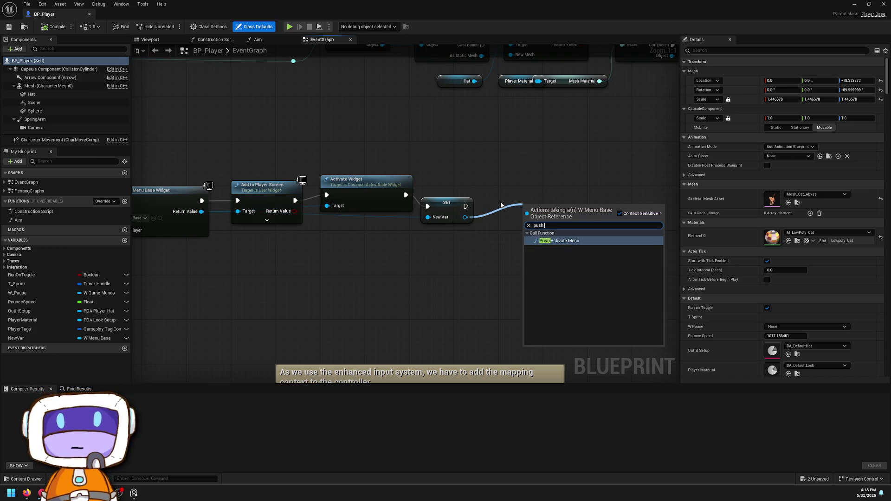
pyautogui.press('Return')
pyautogui.click(539, 250)
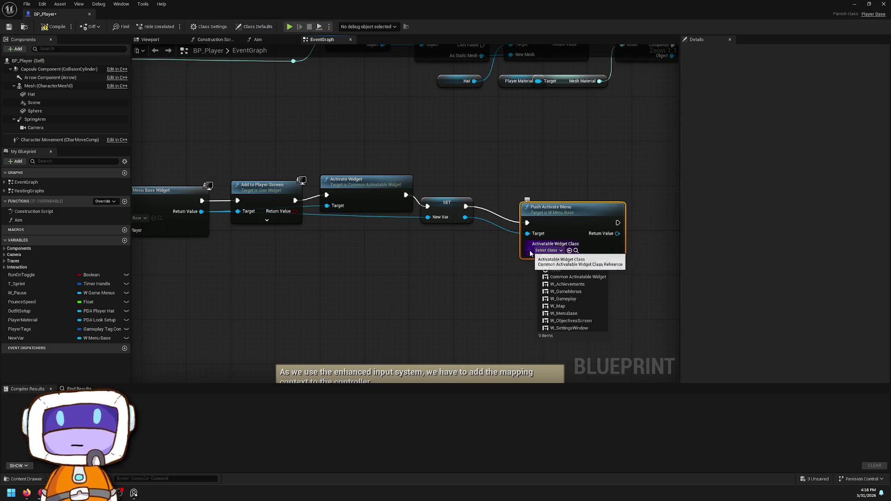
pyautogui.click(563, 299)
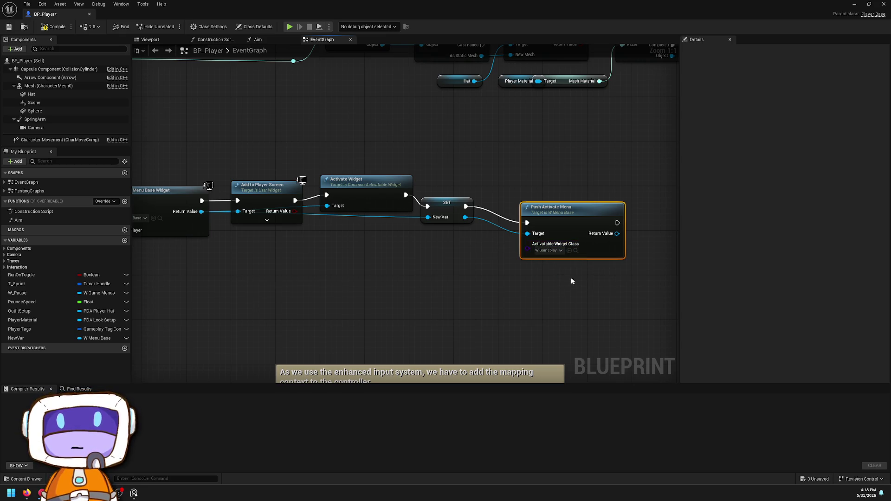
# Step: Tidy the Push Activate Menu node and play the level to test the menus
pyautogui.moveTo(561, 227); pyautogui.dragTo(550, 210)
pyautogui.click(478, 139)
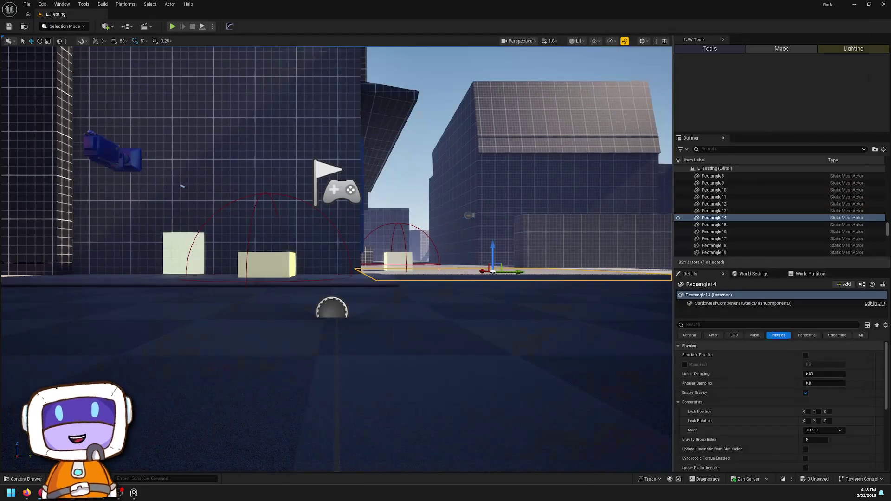
pyautogui.rightClick(369, 390)
pyautogui.click(383, 387)
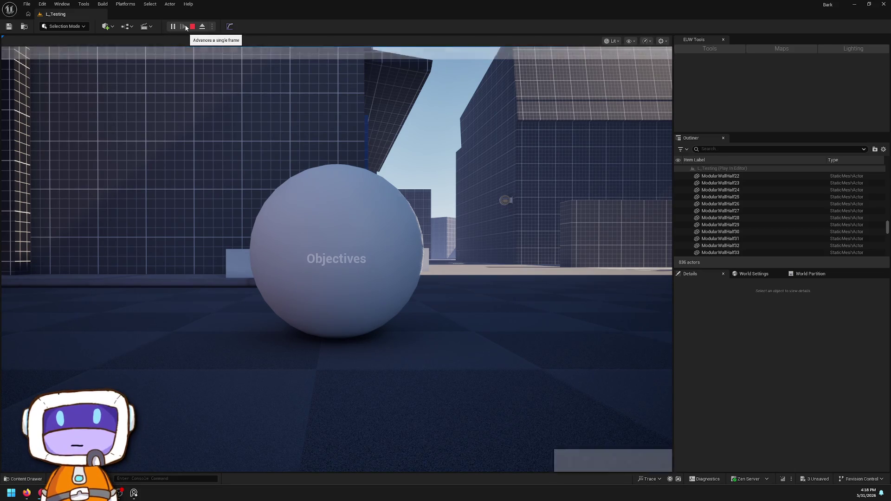
# Step: Stop the play session and open W_GameMenus from the Widgets/Menu folder
pyautogui.press('Escape')
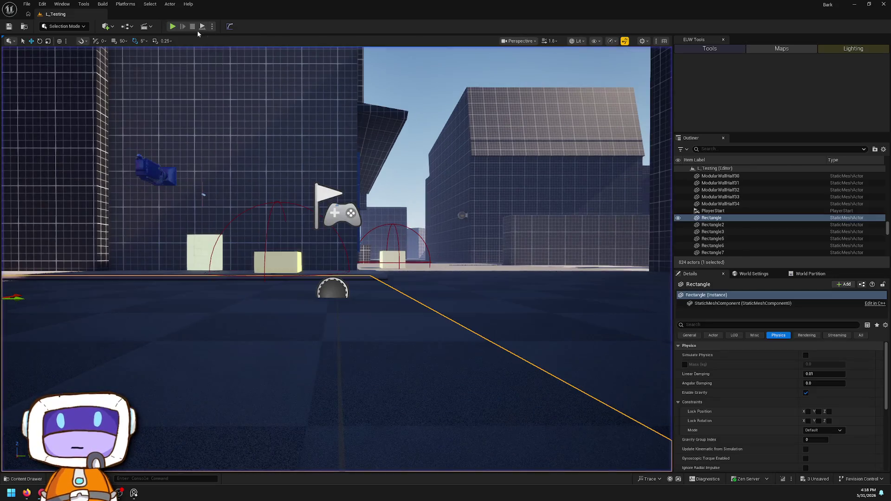
pyautogui.click(43, 479)
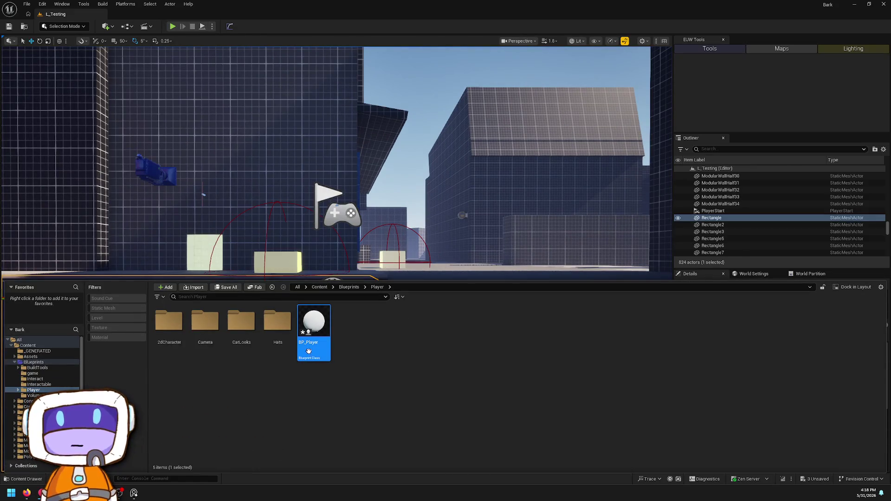
pyautogui.doubleClick(313, 351)
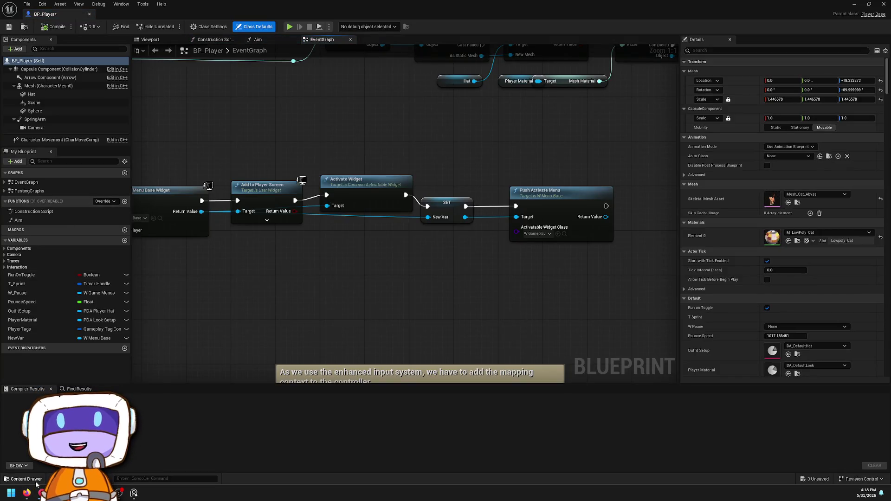
pyautogui.click(36, 483)
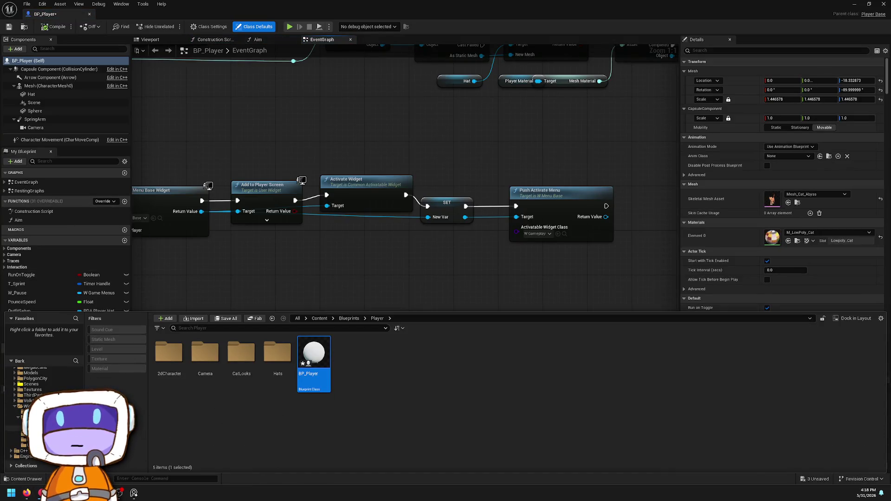
pyautogui.click(19, 434)
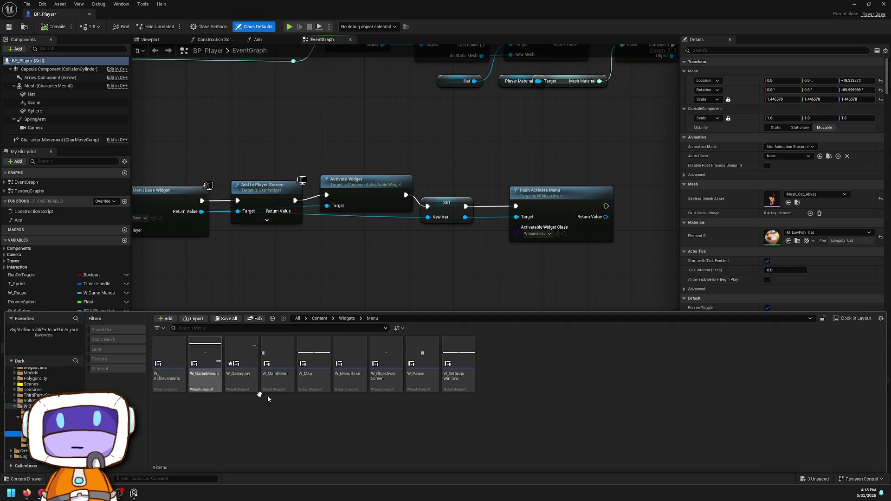
pyautogui.doubleClick(207, 376)
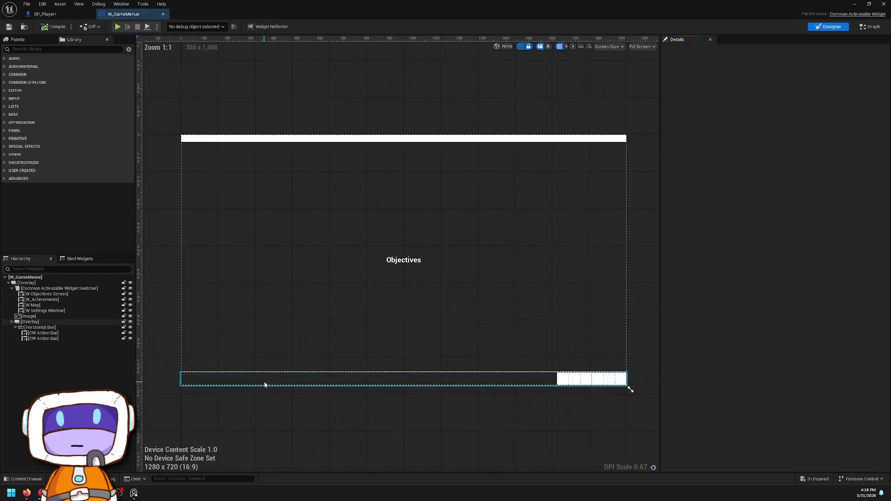
# Step: Show W_GameMenus' graph view and class settings with the advanced options expanded
pyautogui.click(873, 27)
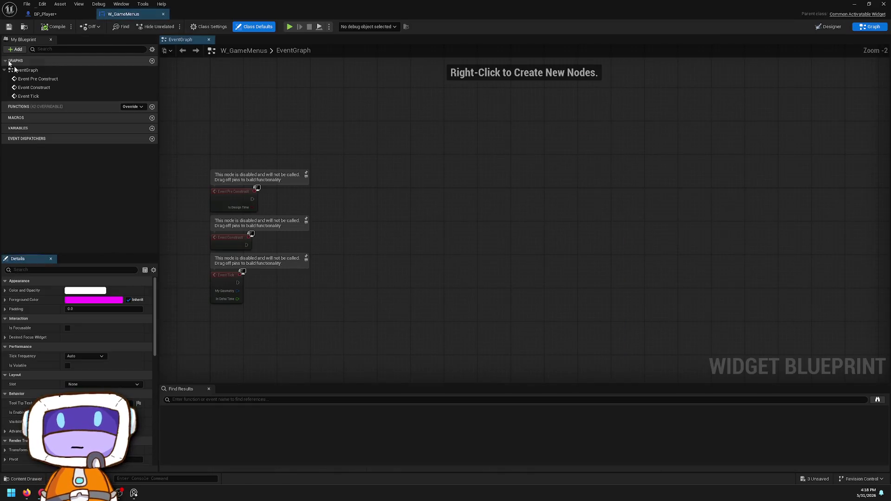
pyautogui.click(209, 26)
pyautogui.click(14, 300)
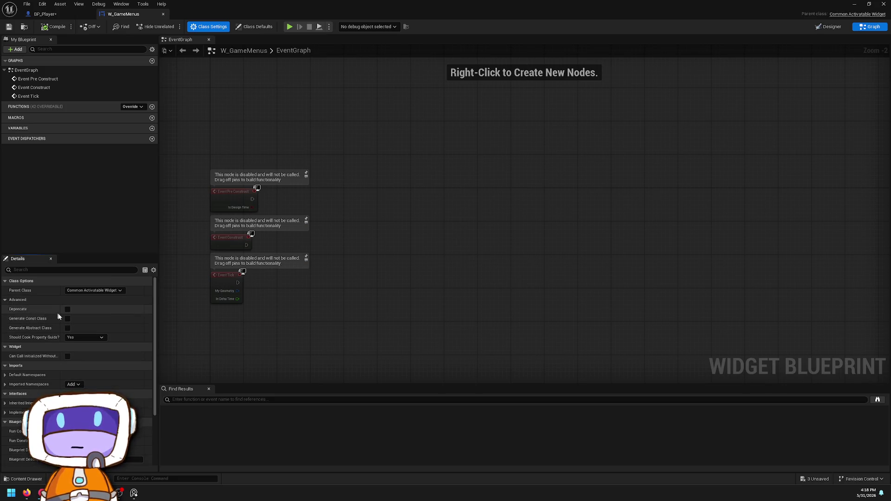
pyautogui.scroll(-2, 60, 316)
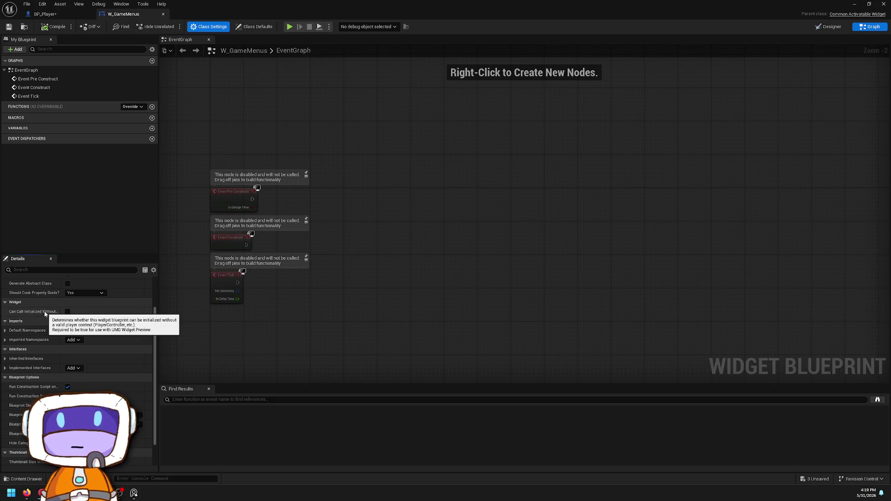
# Step: Snap the blueprint editor to the right half of the screen and the level window to the left
pyautogui.moveTo(378, 3)
pyautogui.mouseDown()
pyautogui.moveTo(727, 141)
pyautogui.moveTo(890, 186)
pyautogui.mouseUp()
pyautogui.click(509, 306)
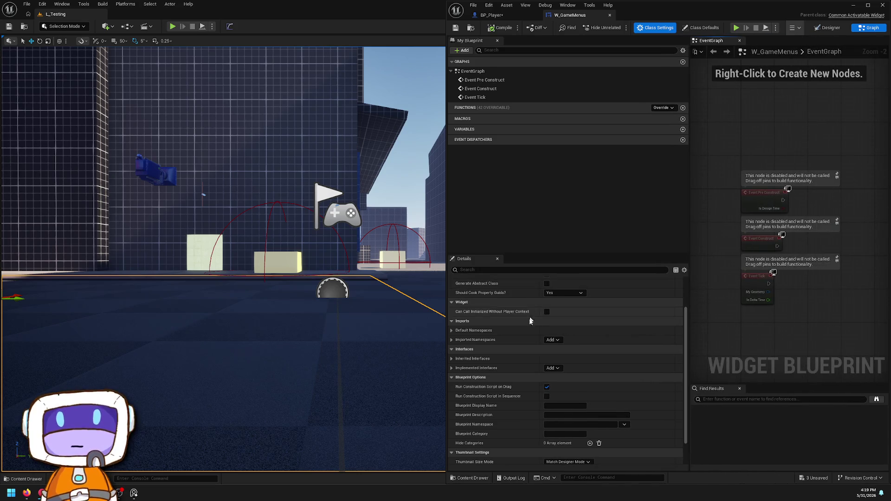
pyautogui.scroll(-1, 530, 321)
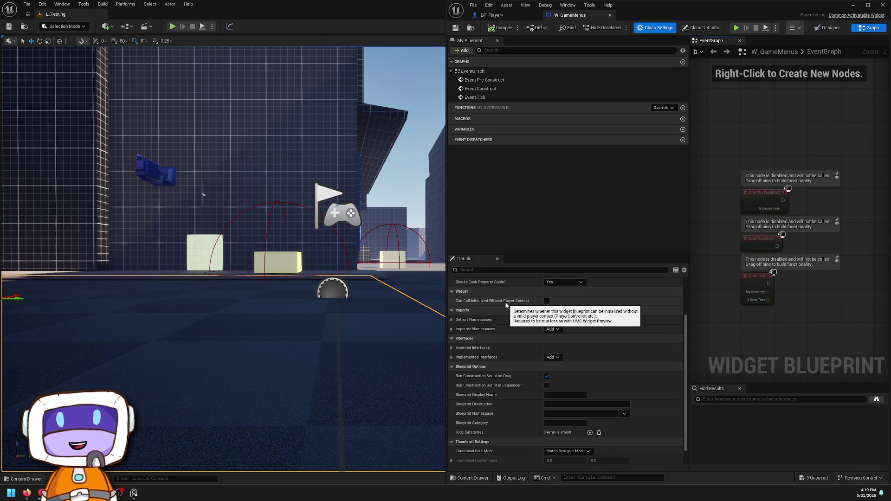
pyautogui.scroll(-3, 506, 305)
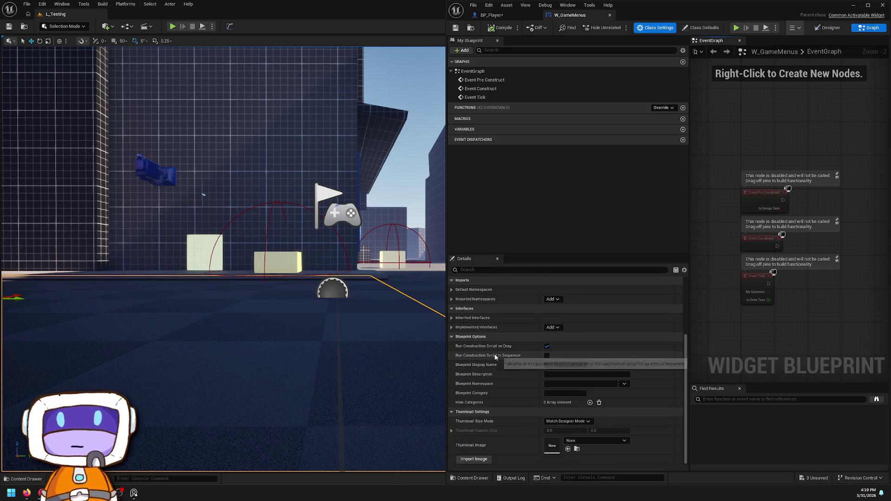
# Step: Turn on Auto Activate in W_GameMenus' class defaults under the Activation section
pyautogui.click(701, 28)
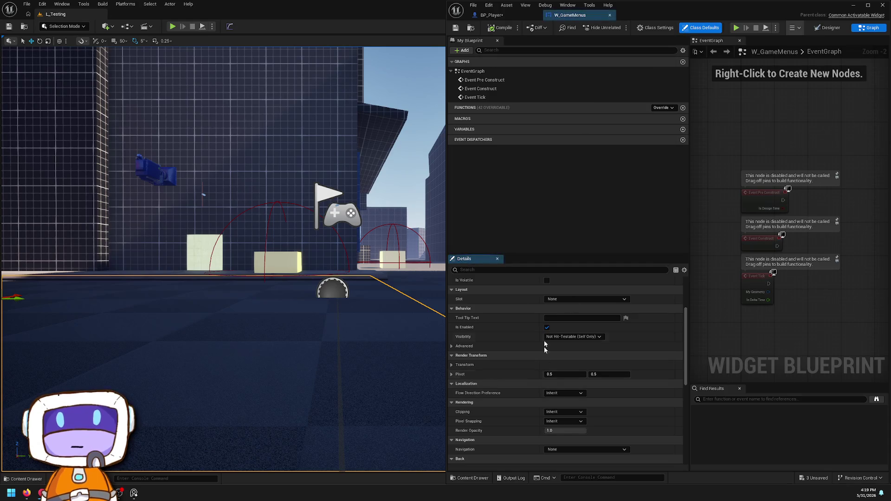
pyautogui.scroll(-1, 494, 320)
pyautogui.scroll(1, 496, 322)
pyautogui.scroll(-2, 532, 350)
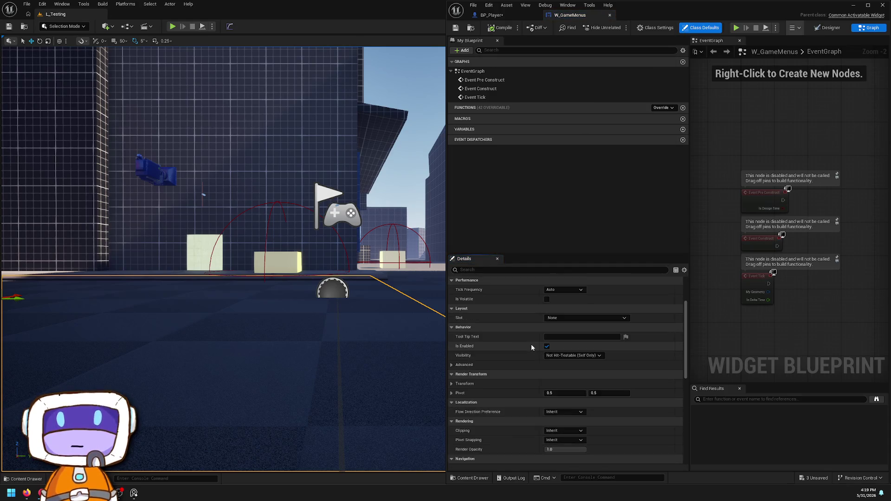
pyautogui.click(452, 316)
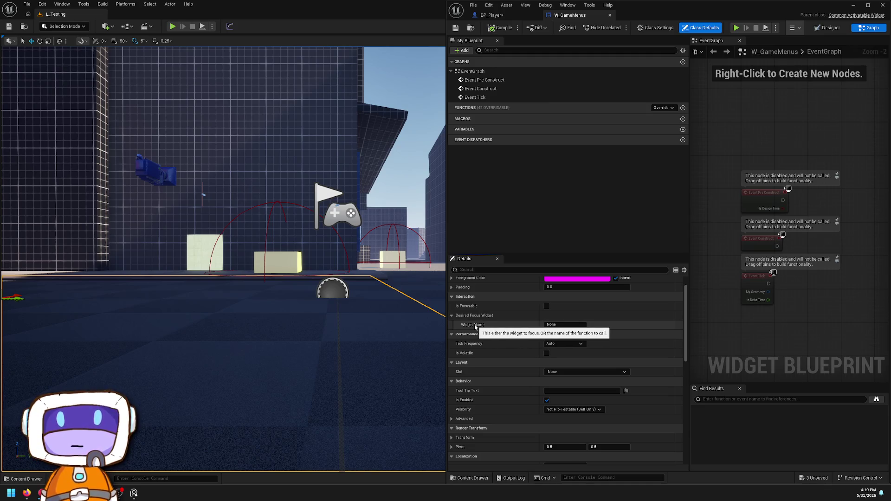
pyautogui.scroll(-5, 486, 313)
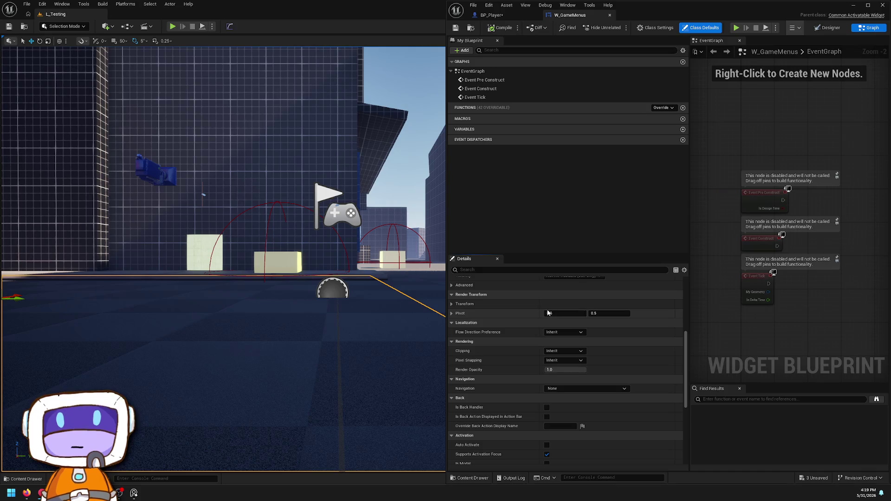
pyautogui.scroll(-7, 516, 320)
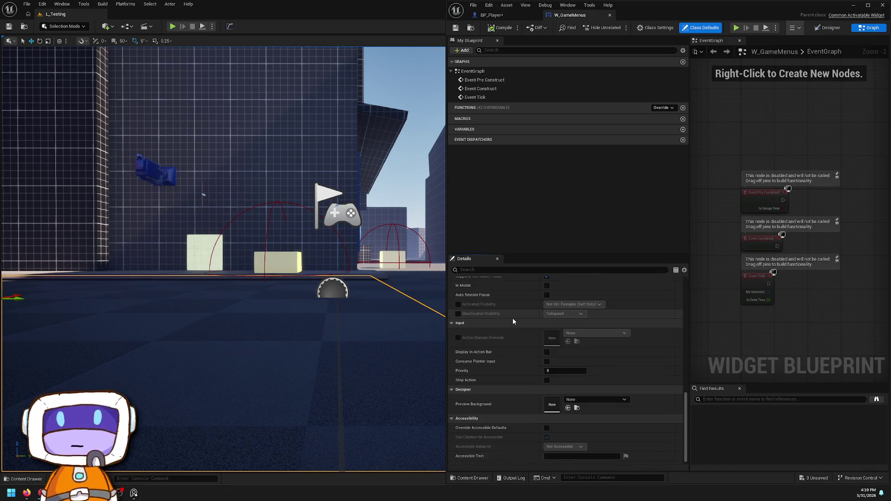
pyautogui.scroll(2, 512, 318)
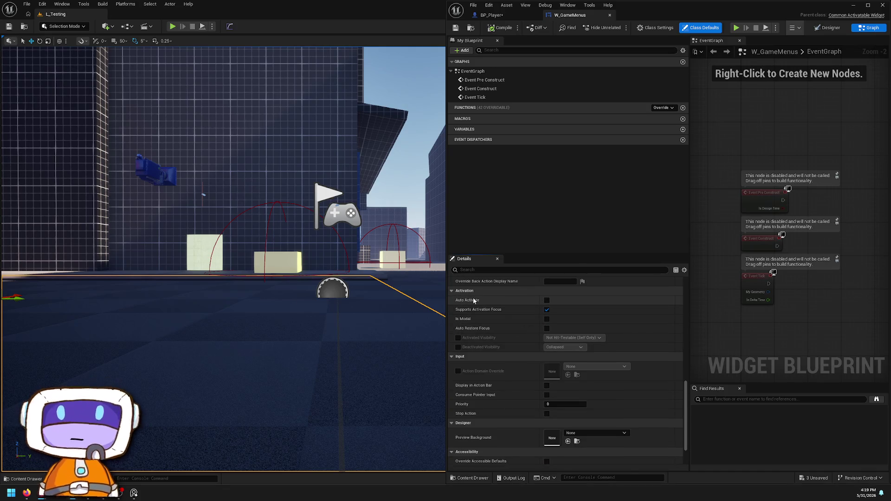
pyautogui.moveTo(475, 305)
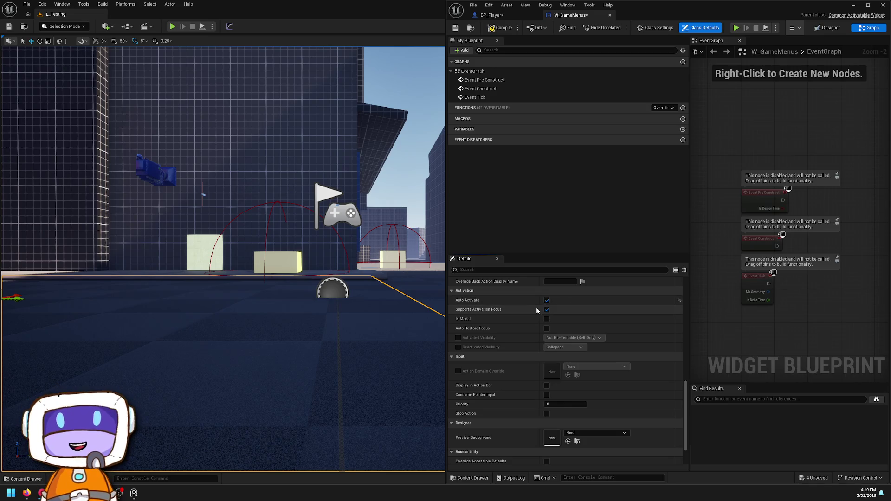
pyautogui.moveTo(463, 320)
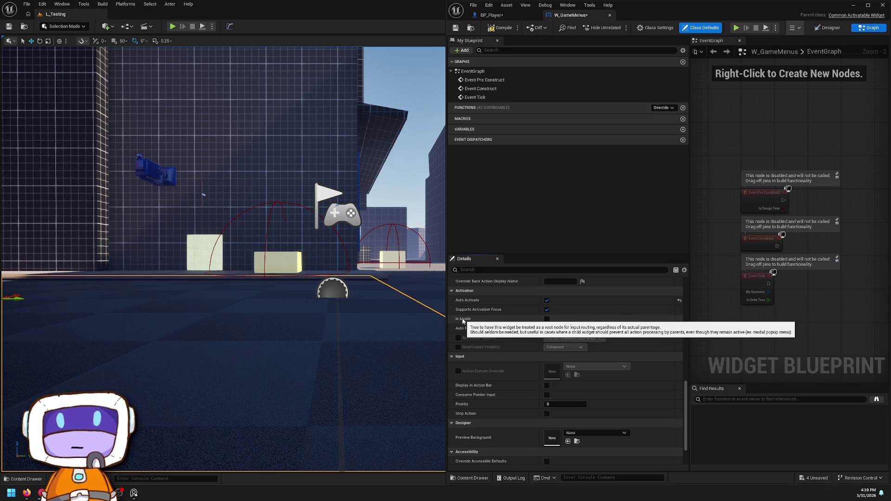
pyautogui.moveTo(486, 331)
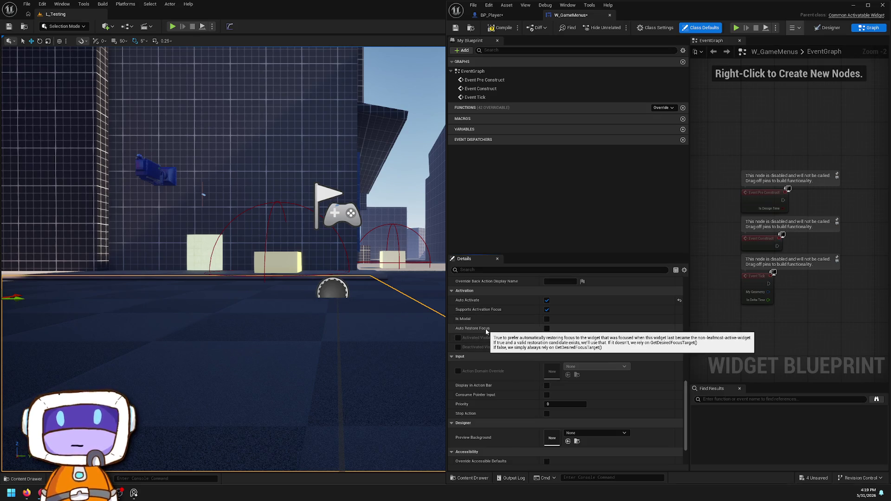
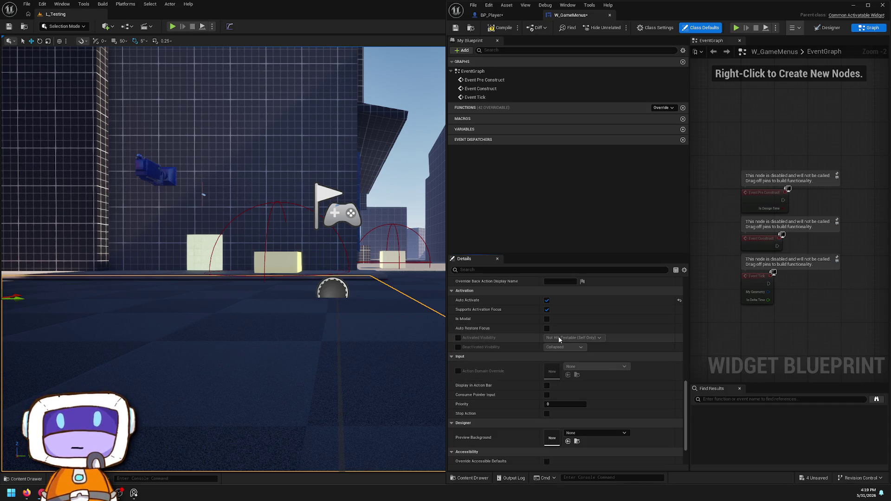
# Step: Override W_GameMenus' activated visibility and set its deactivated visibility to Collapsed
pyautogui.click(458, 338)
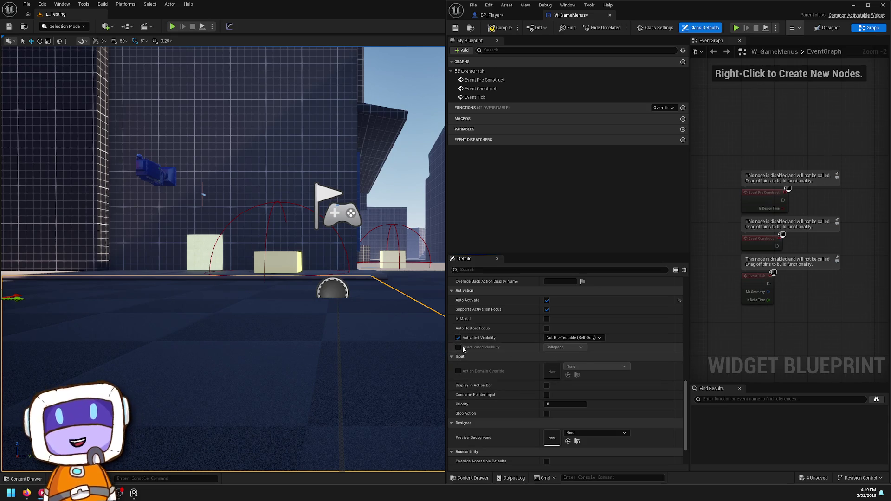
pyautogui.click(576, 347)
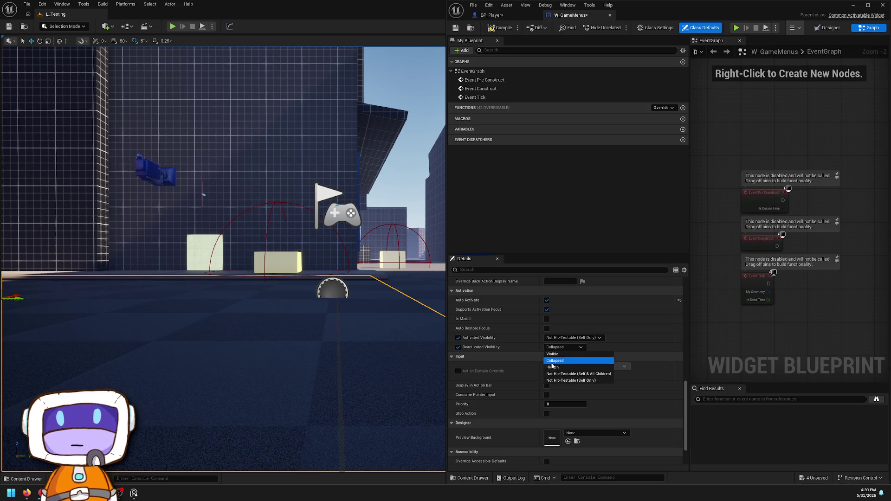
pyautogui.click(451, 337)
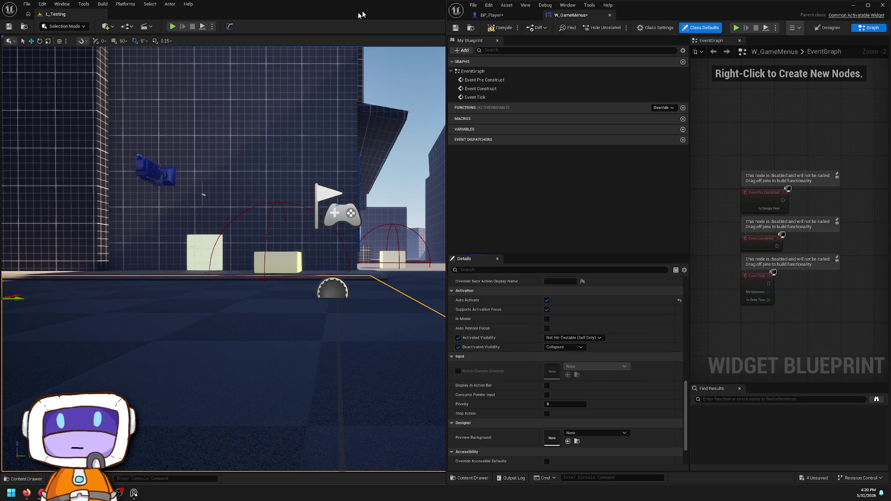
# Step: Play the level from a spot in the viewport, then stop the session
pyautogui.rightClick(367, 375)
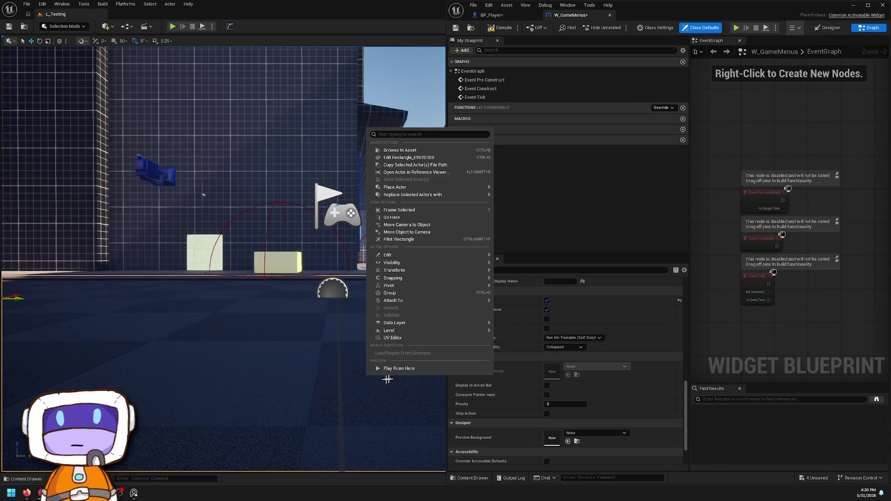
pyautogui.rightClick(391, 354)
pyautogui.click(403, 350)
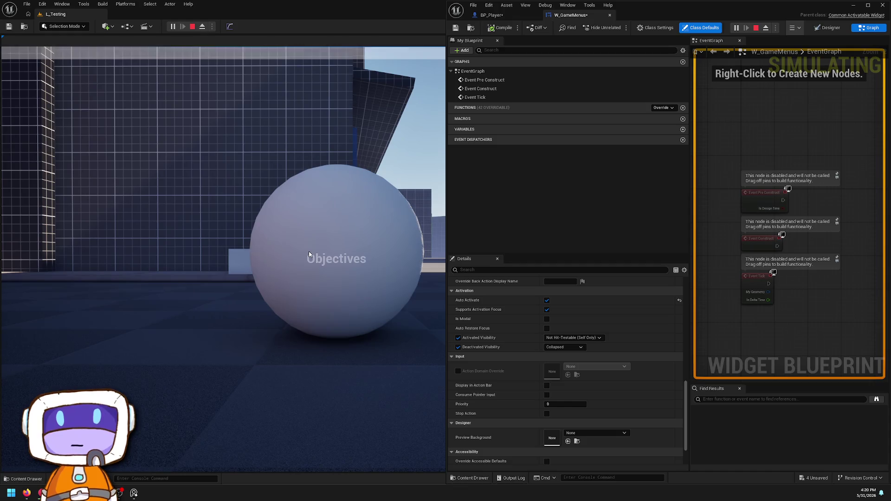
pyautogui.click(192, 26)
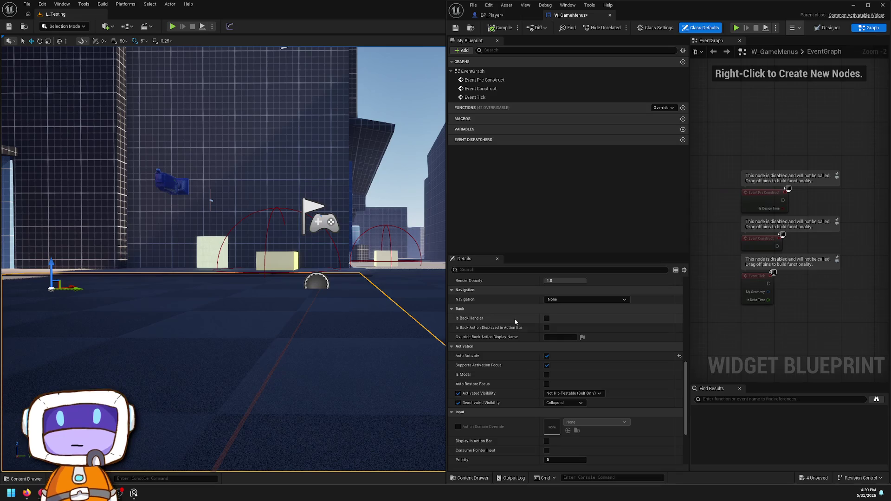
pyautogui.scroll(4, 514, 318)
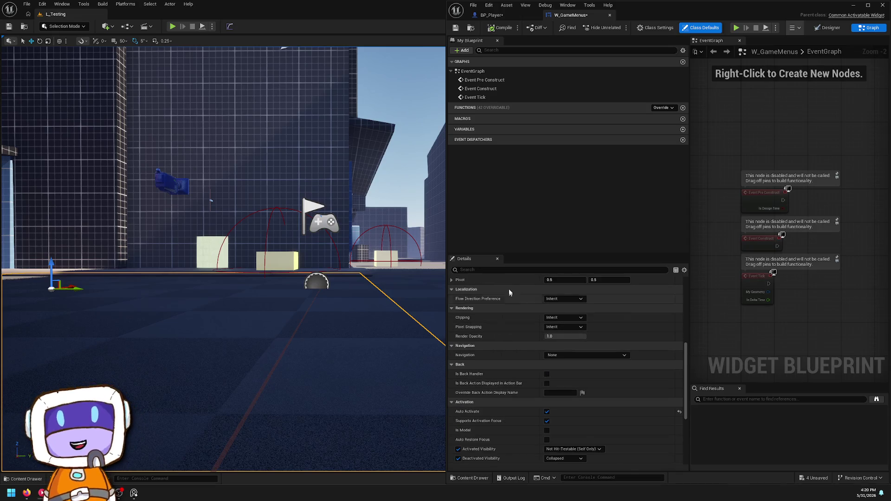
# Step: Select BP_Player's Push Activate Menu node and open its W_Gameplay widget blueprint
pyautogui.click(509, 18)
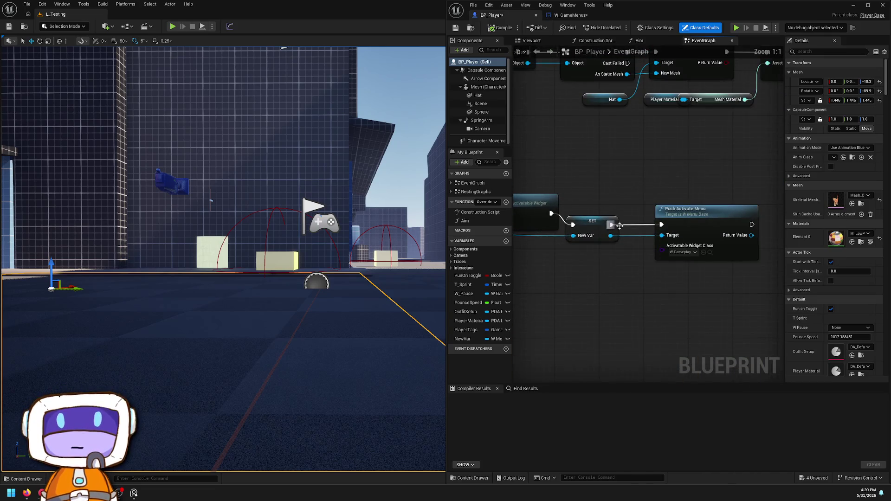
pyautogui.scroll(1, 692, 237)
pyautogui.moveTo(692, 237); pyautogui.dragTo(552, 250)
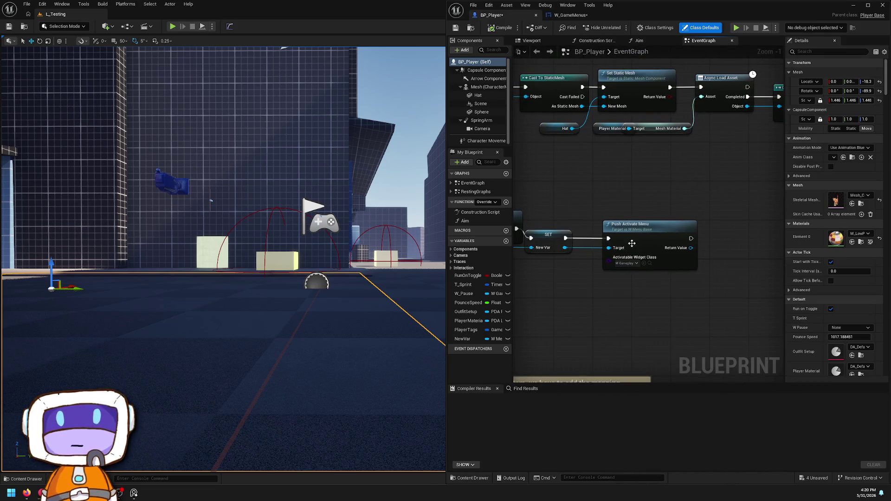
pyautogui.click(633, 244)
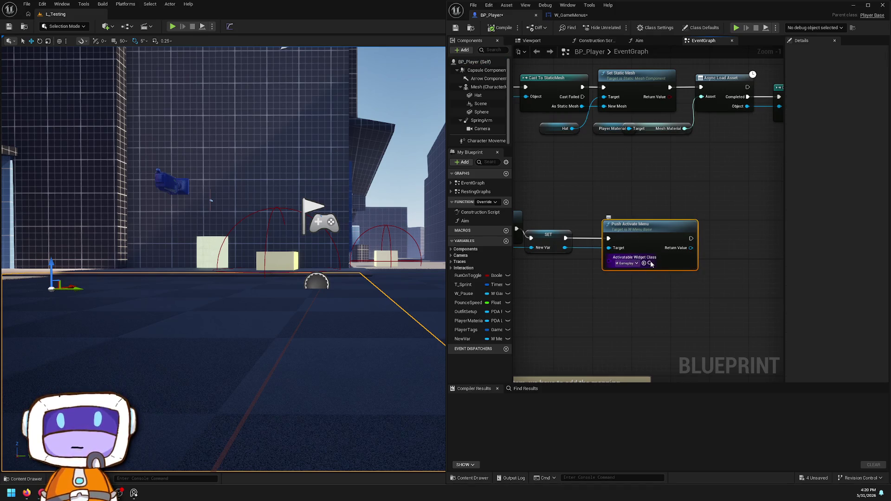
pyautogui.click(650, 264)
pyautogui.doubleClick(699, 399)
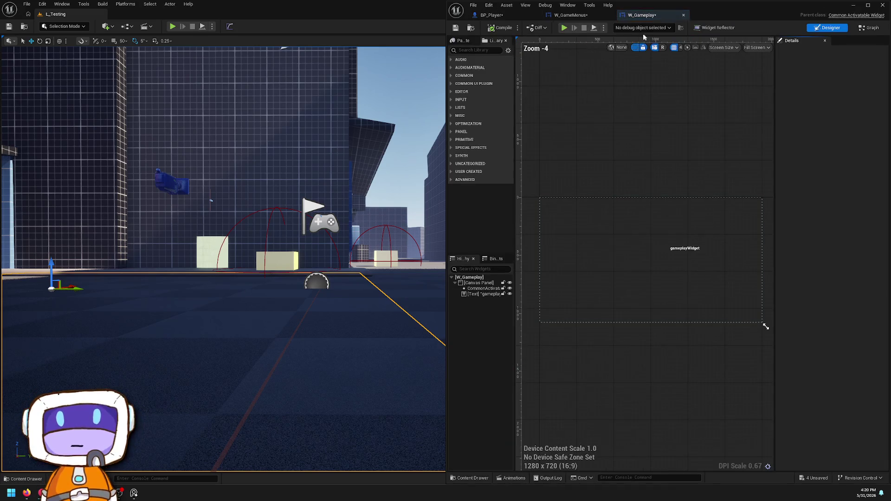
# Step: Review W_Gameplay's Class Defaults in Graph view, noting Auto Activate is enabled
pyautogui.click(868, 27)
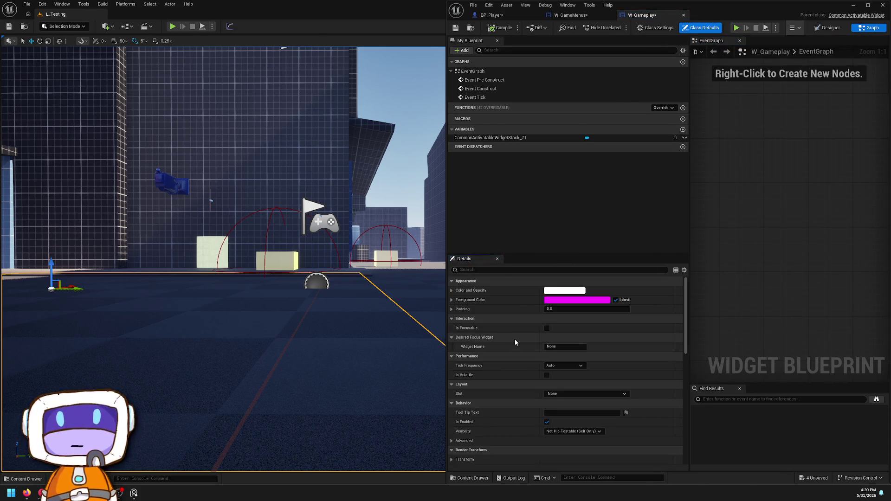
pyautogui.scroll(-10, 534, 314)
pyautogui.scroll(-3, 534, 317)
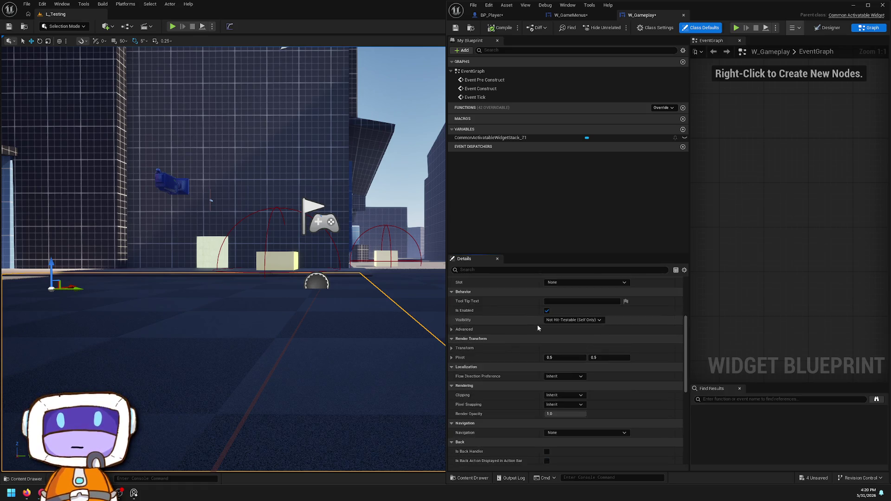
pyautogui.scroll(3, 534, 330)
pyautogui.scroll(-3, 532, 328)
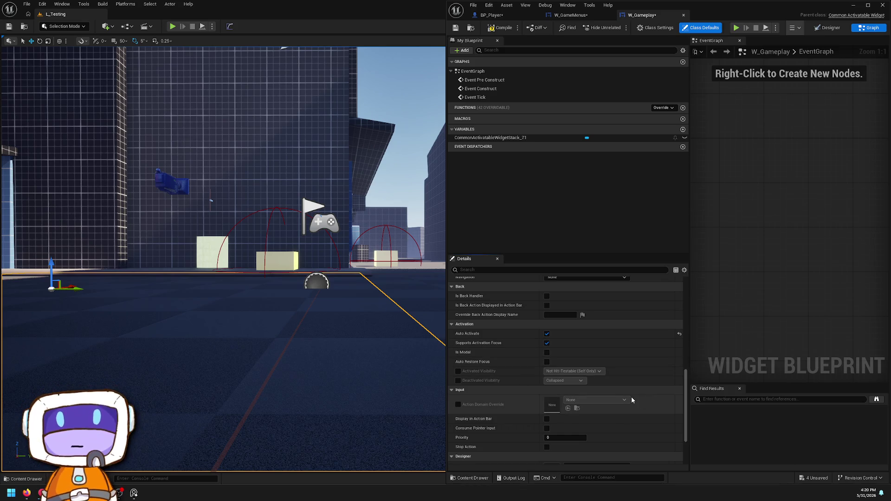
pyautogui.scroll(-3, 579, 372)
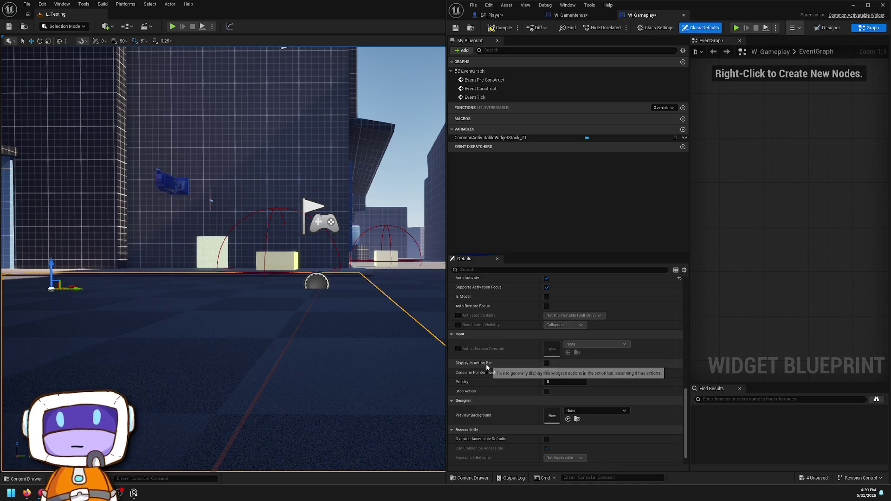
pyautogui.scroll(-1, 500, 372)
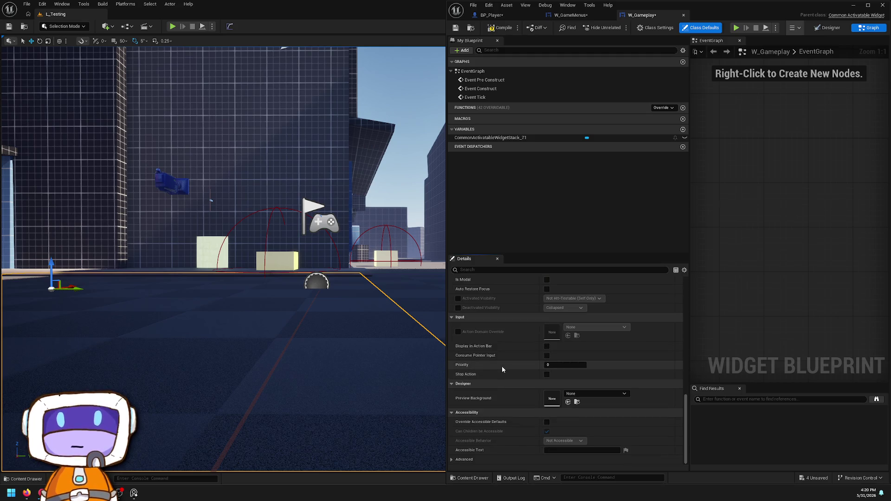
pyautogui.scroll(5, 489, 391)
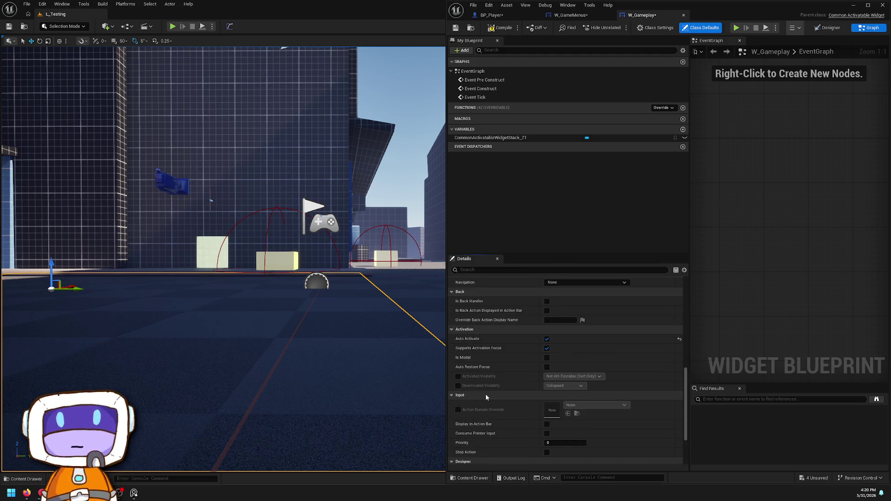
pyautogui.scroll(1, 480, 418)
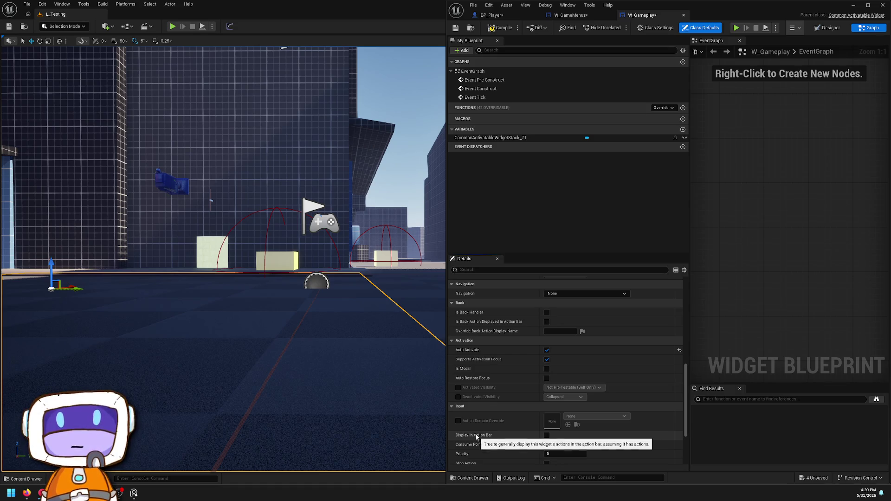
pyautogui.scroll(4, 476, 417)
pyautogui.scroll(4, 476, 412)
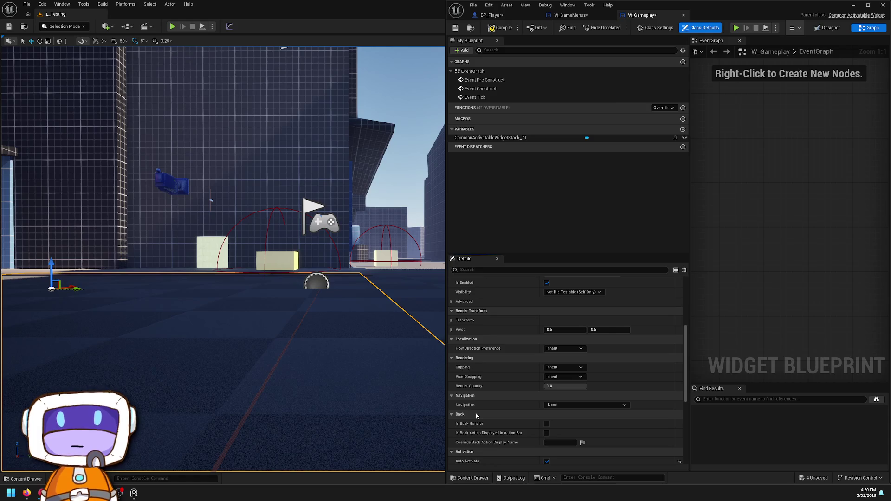
pyautogui.scroll(2, 476, 413)
pyautogui.scroll(5, 476, 413)
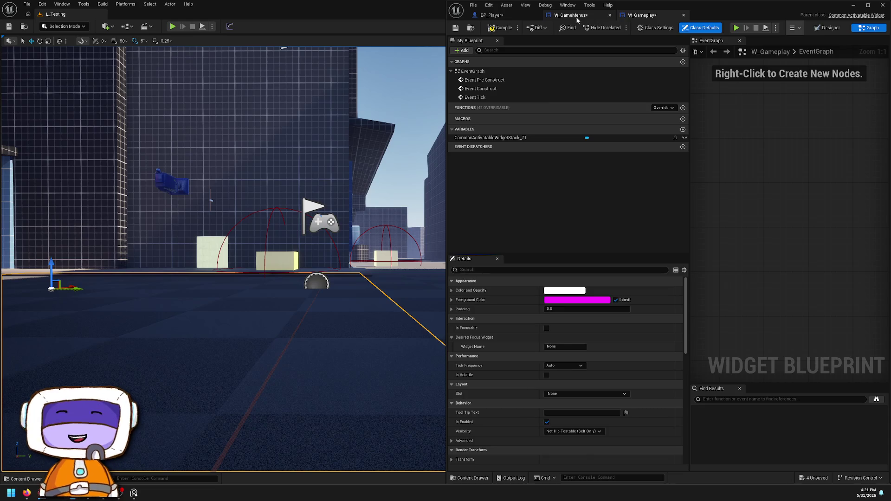
# Step: Tick Is Focusable and Is Back Handler on W_GameMenus, then test the menus in play
pyautogui.click(571, 15)
pyautogui.scroll(-7, 535, 340)
pyautogui.scroll(7, 535, 340)
pyautogui.click(547, 328)
pyautogui.moveTo(465, 330)
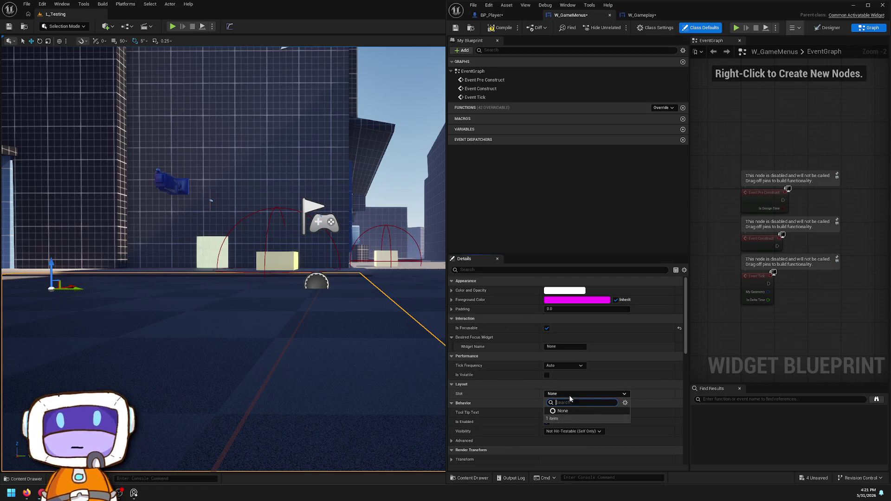
pyautogui.scroll(-3, 480, 370)
pyautogui.scroll(-12, 482, 368)
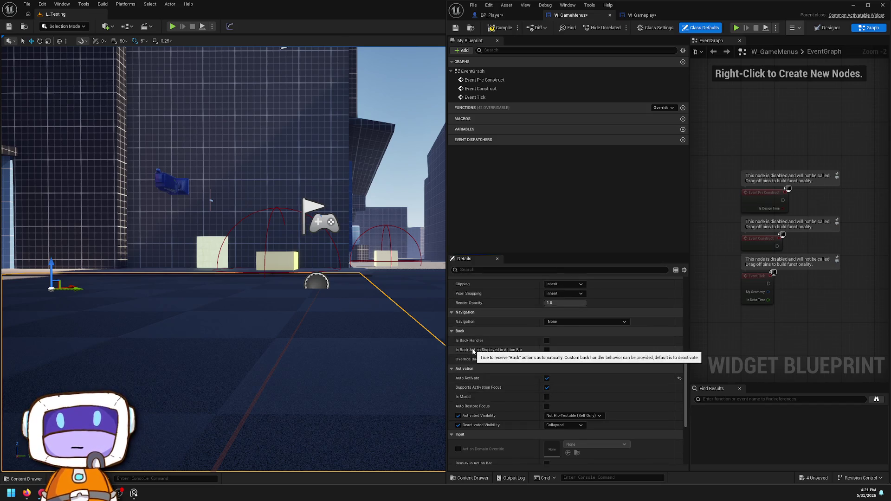
pyautogui.moveTo(480, 345)
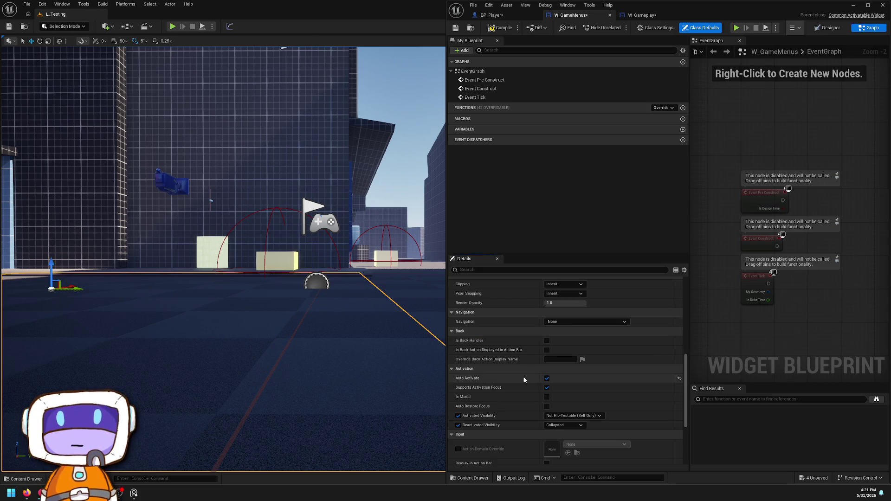
pyautogui.moveTo(508, 353)
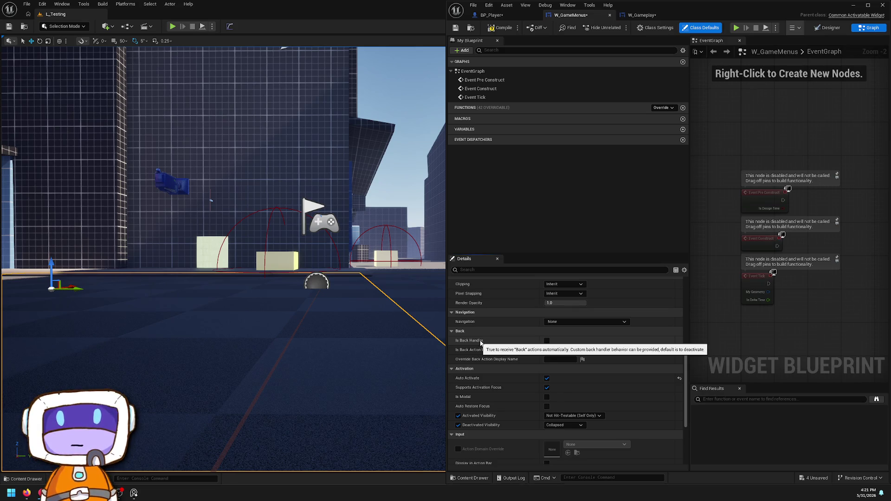
pyautogui.click(173, 26)
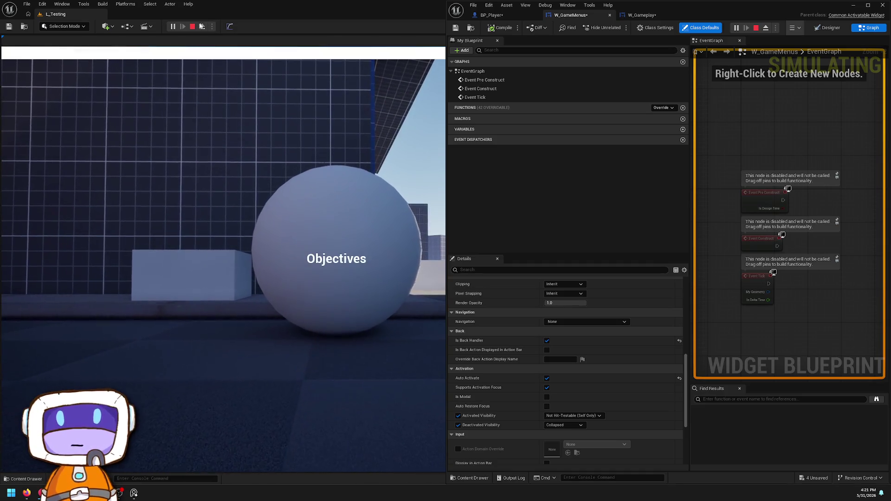
pyautogui.press('Escape')
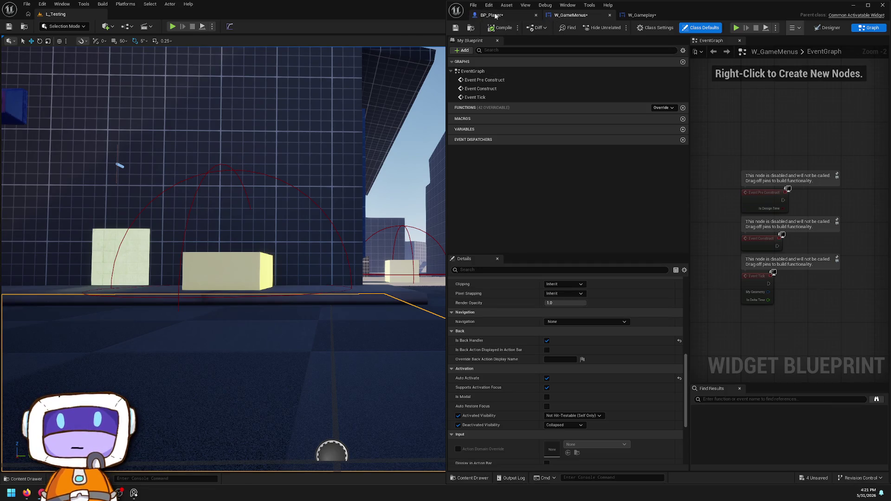
# Step: Return to BP_Player's EventGraph and select the Push Activate Menu node
pyautogui.click(492, 15)
pyautogui.moveTo(608, 211)
pyautogui.mouseDown()
pyautogui.moveTo(651, 201)
pyautogui.moveTo(692, 205)
pyautogui.moveTo(680, 223)
pyautogui.moveTo(664, 195)
pyautogui.moveTo(535, 211)
pyautogui.mouseUp()
pyautogui.scroll(-1, 692, 205)
pyautogui.click(664, 218)
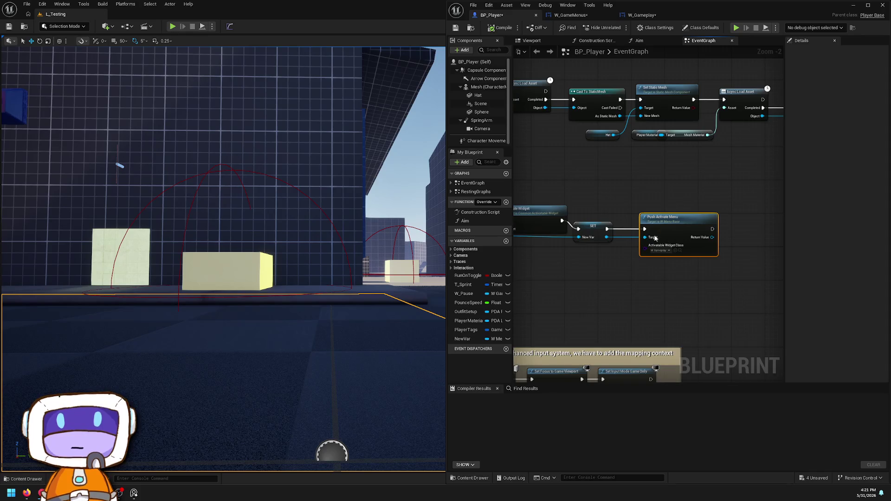
pyautogui.scroll(2, 730, 156)
pyautogui.scroll(-2, 730, 156)
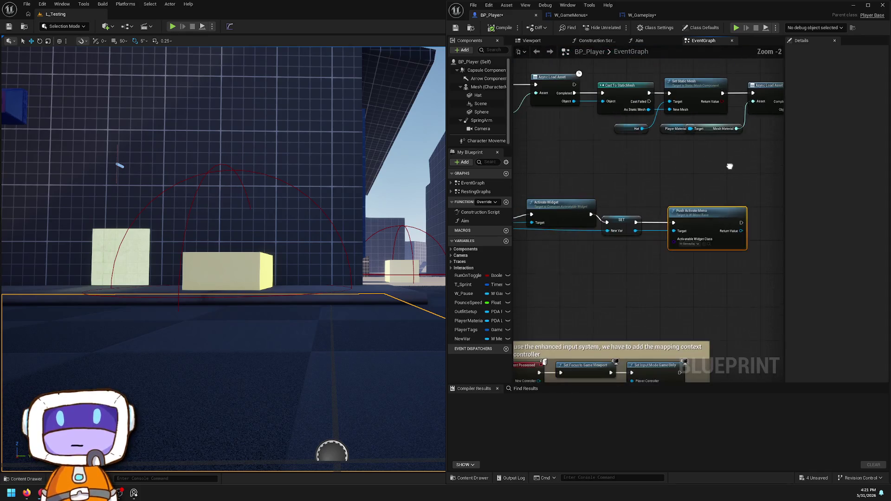
pyautogui.scroll(2, 748, 169)
pyautogui.moveTo(747, 170)
pyautogui.mouseDown()
pyautogui.moveTo(628, 237)
pyautogui.moveTo(635, 233)
pyautogui.moveTo(553, 225)
pyautogui.moveTo(524, 235)
pyautogui.moveTo(534, 218)
pyautogui.moveTo(563, 229)
pyautogui.moveTo(555, 221)
pyautogui.moveTo(876, 199)
pyautogui.moveTo(841, 205)
pyautogui.moveTo(778, 242)
pyautogui.moveTo(688, 91)
pyautogui.mouseUp()
# Step: Frame the Set Static Mesh, Async Load and Push Activate Menu nodes, then list Return Value actions
pyautogui.scroll(-1, 635, 233)
pyautogui.scroll(-1, 808, 223)
pyautogui.scroll(-3, 585, 217)
pyautogui.moveTo(639, 277); pyautogui.dragTo(655, 269)
pyautogui.scroll(4, 656, 269)
pyautogui.moveTo(677, 235)
pyautogui.mouseDown()
pyautogui.moveTo(651, 208)
pyautogui.moveTo(591, 191)
pyautogui.moveTo(763, 205)
pyautogui.moveTo(562, 217)
pyautogui.mouseUp()
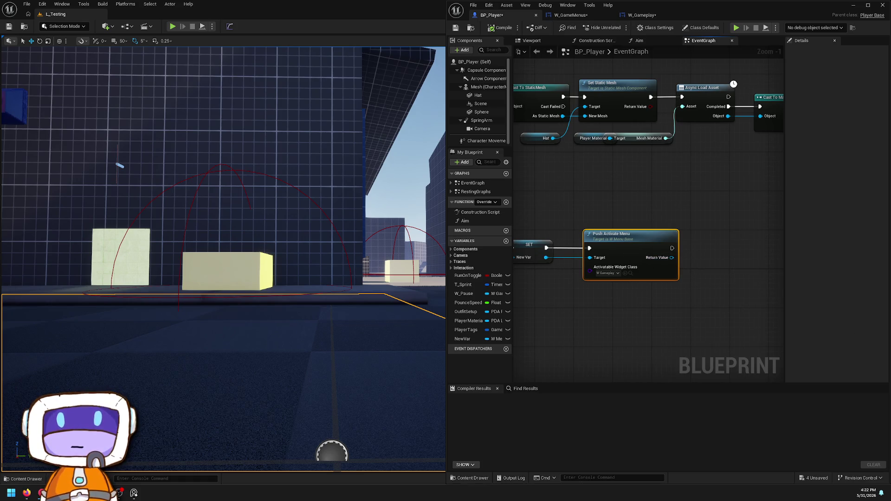
pyautogui.moveTo(672, 257); pyautogui.dragTo(720, 251)
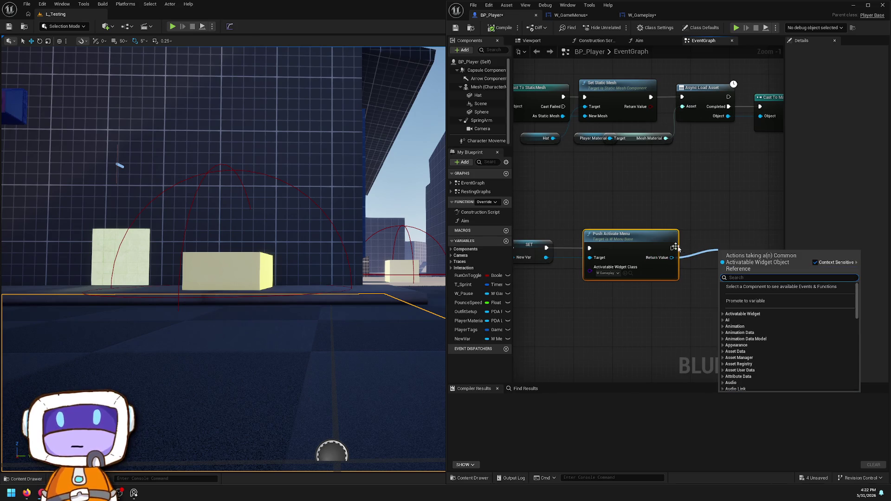
# Step: Open W_MenuBase's PushActivateMenu function and show its inputs and outputs
pyautogui.click(646, 240)
pyautogui.doubleClick(645, 240)
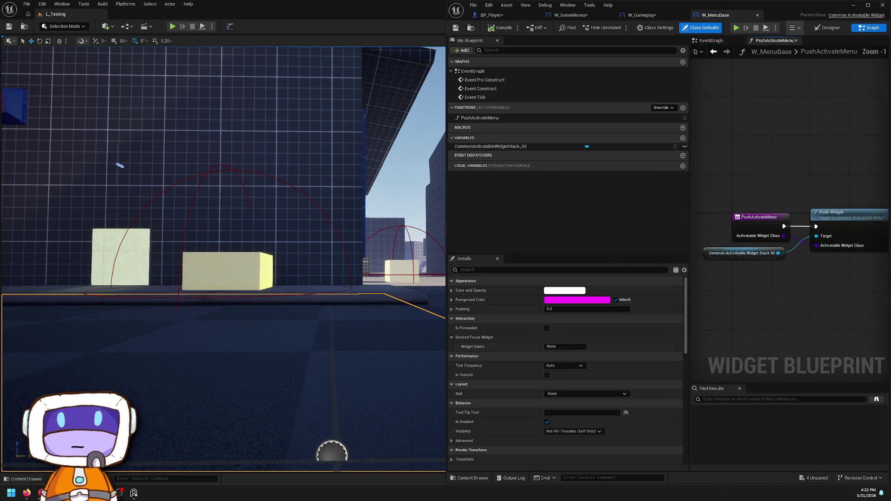
pyautogui.click(480, 118)
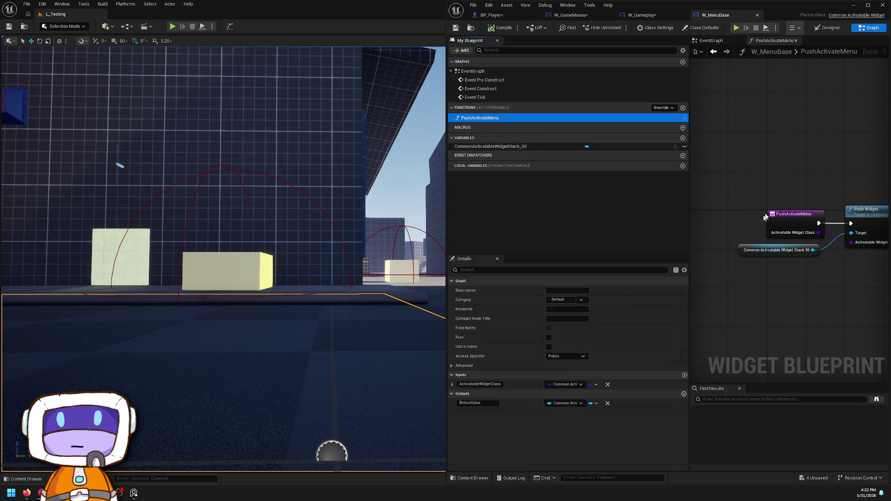
# Step: Inspect the Push Widget and widget stack variable nodes, then switch to the Designer
pyautogui.click(736, 229)
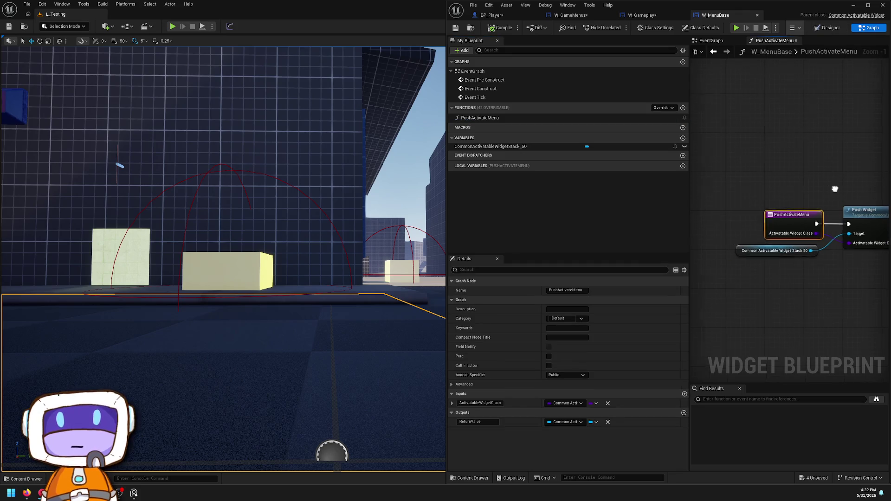
pyautogui.click(733, 204)
pyautogui.moveTo(733, 205); pyautogui.dragTo(871, 202)
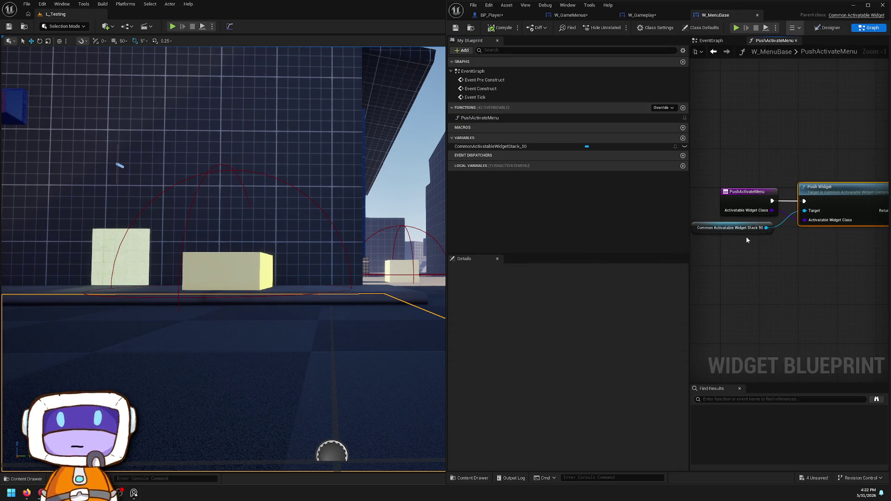
pyautogui.click(734, 228)
pyautogui.click(845, 206)
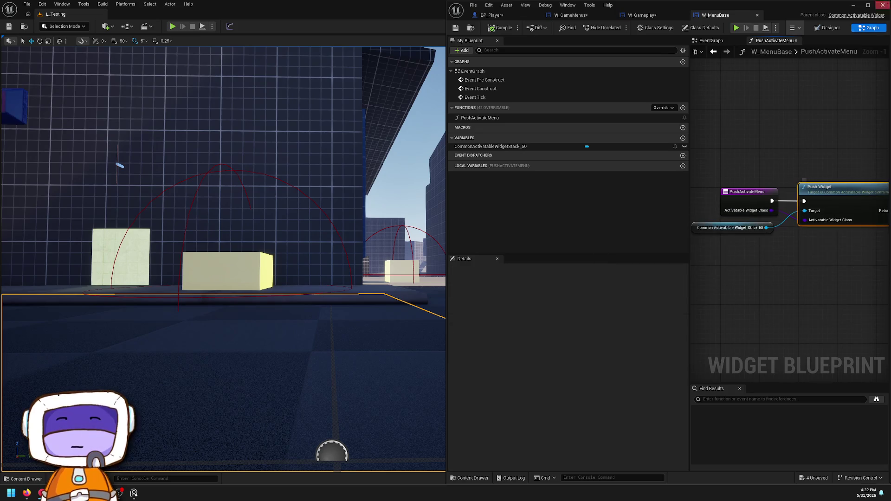
pyautogui.click(828, 27)
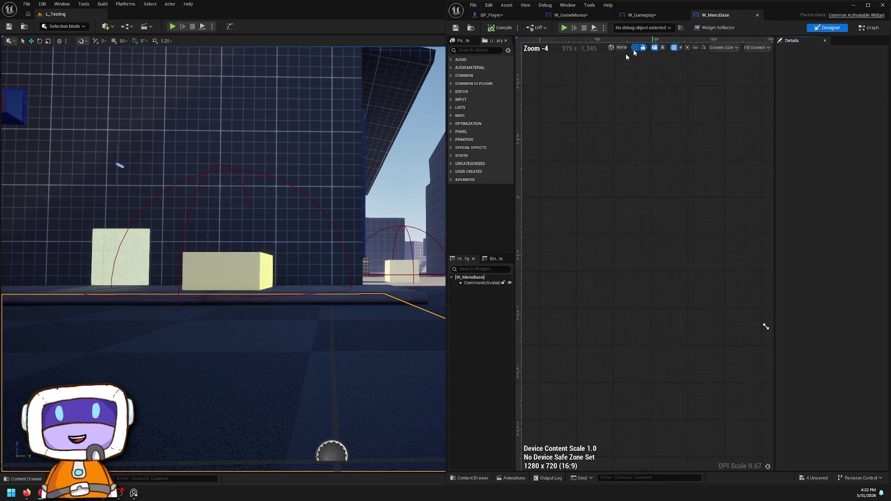
# Step: Set the CommonActivatableWidgetStack's Transition Duration to 0.2, leaving Transition Fallback at None
pyautogui.click(478, 283)
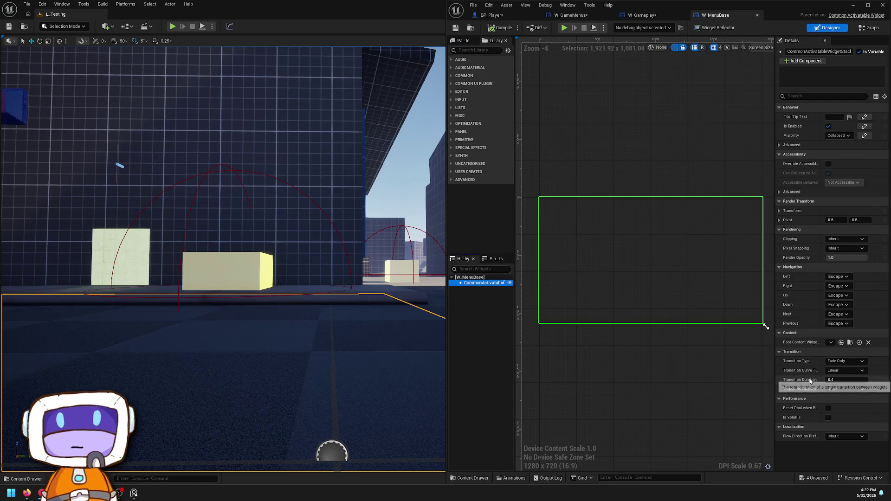
pyautogui.click(843, 380)
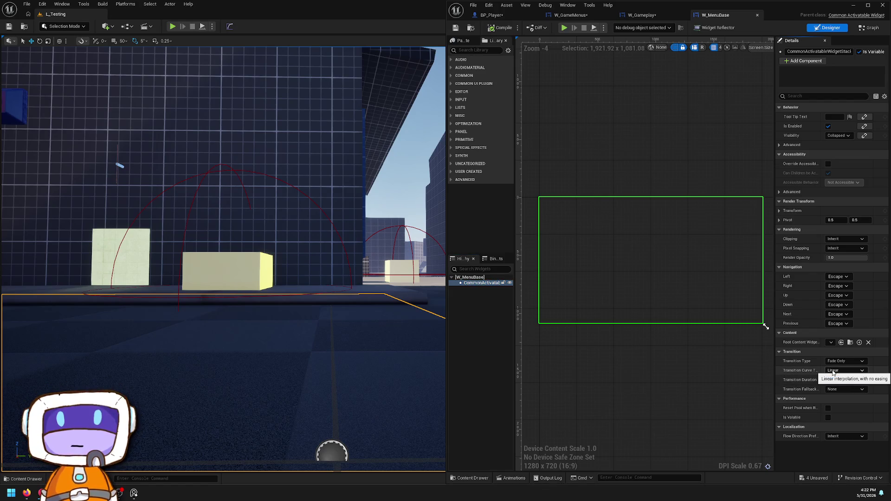
pyautogui.write('0.2')
pyautogui.press('Return')
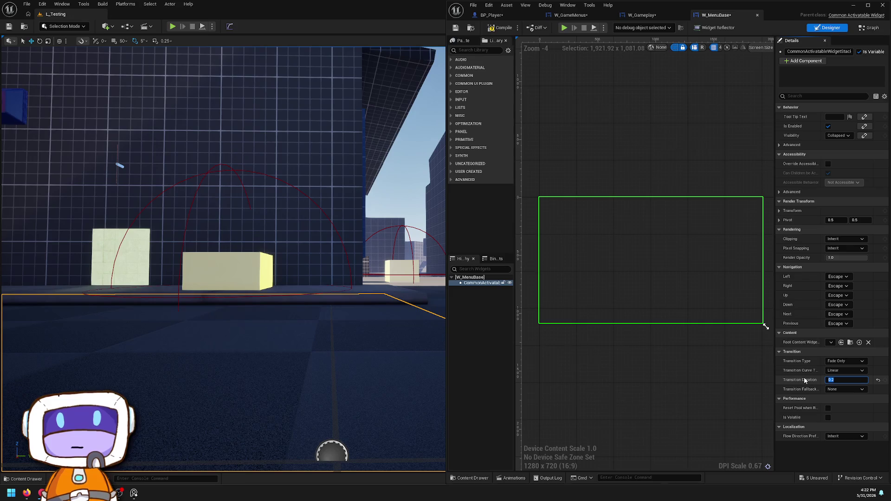
pyautogui.moveTo(813, 391)
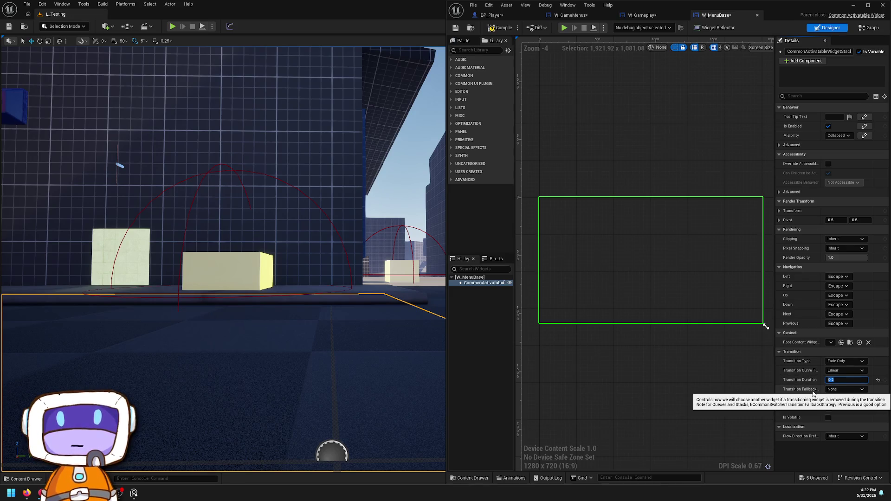
pyautogui.click(863, 390)
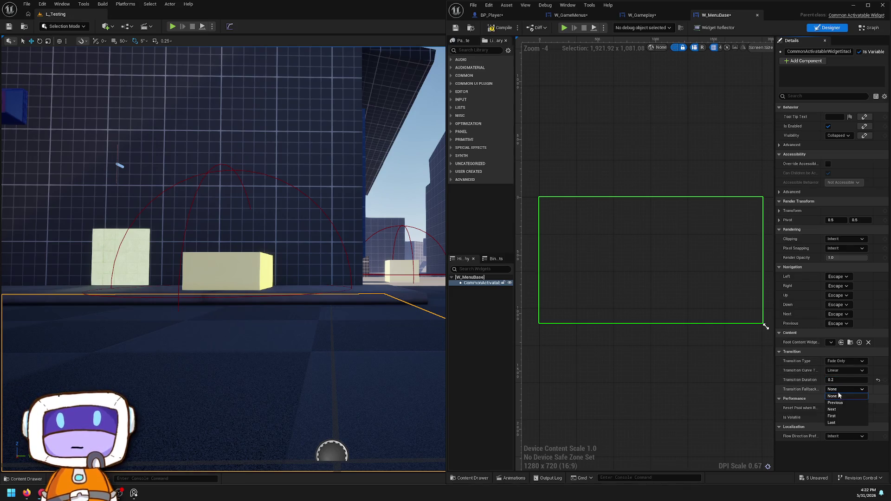
pyautogui.click(856, 389)
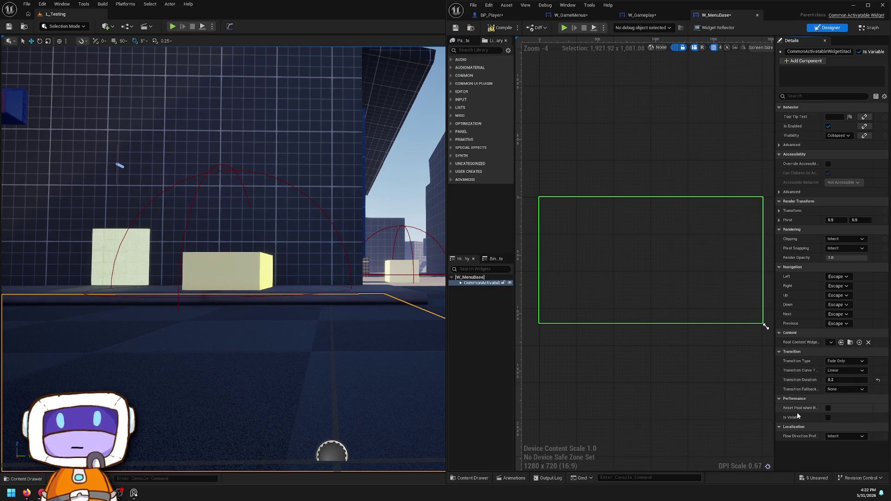
pyautogui.moveTo(804, 408)
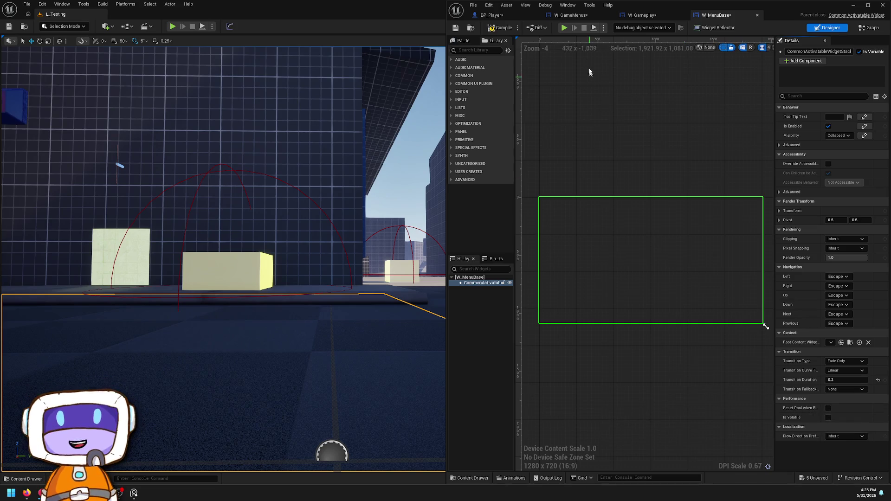
# Step: Check Plugins, then open Project Settings at Engine - User Interface, showing DPI Scaling Shortest Side
pyautogui.click(38, 4)
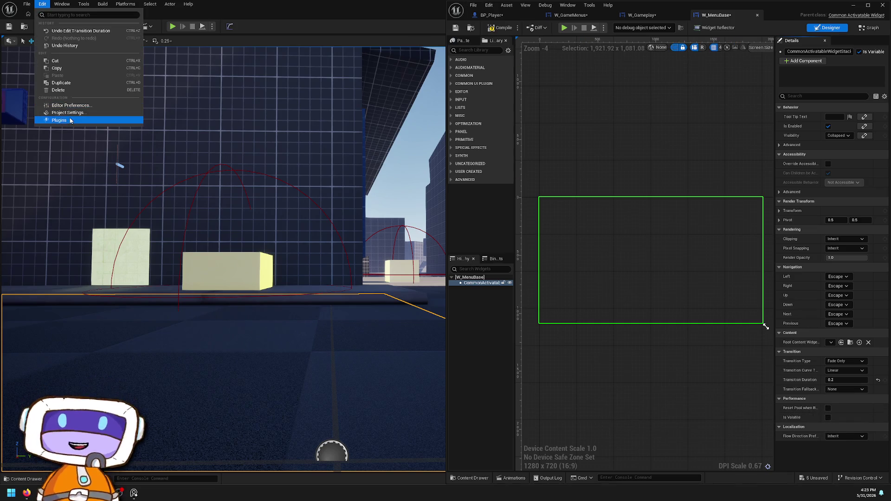
pyautogui.click(55, 122)
pyautogui.click(42, 4)
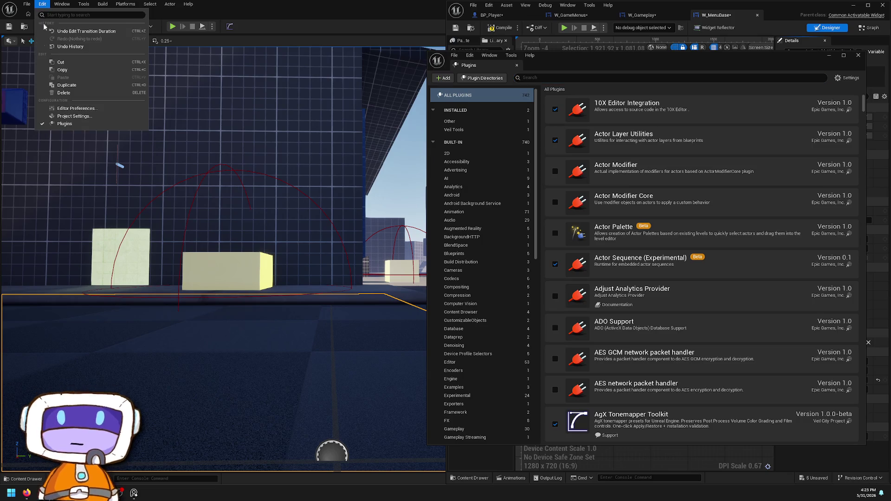
pyautogui.click(99, 118)
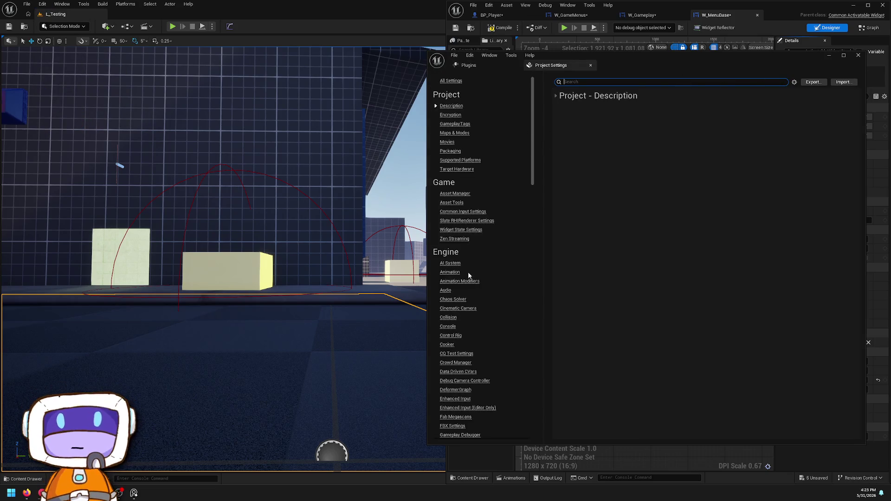
pyautogui.scroll(-4, 488, 188)
pyautogui.scroll(-15, 464, 207)
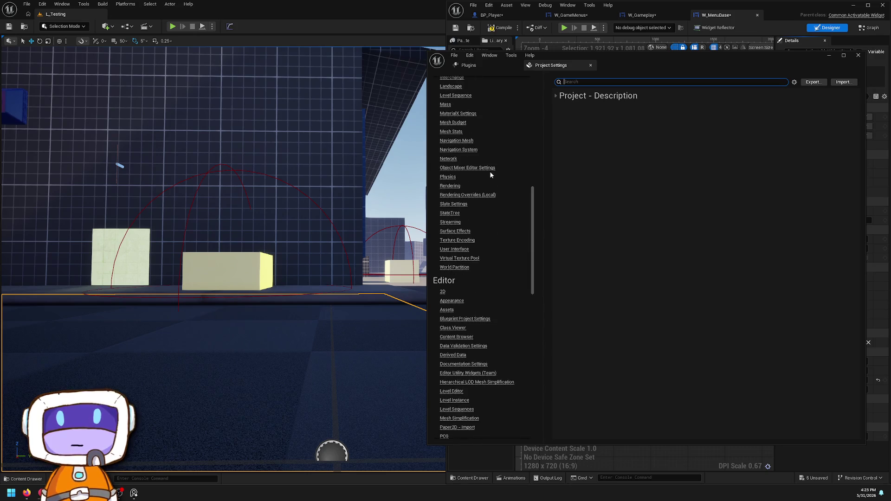
pyautogui.click(457, 250)
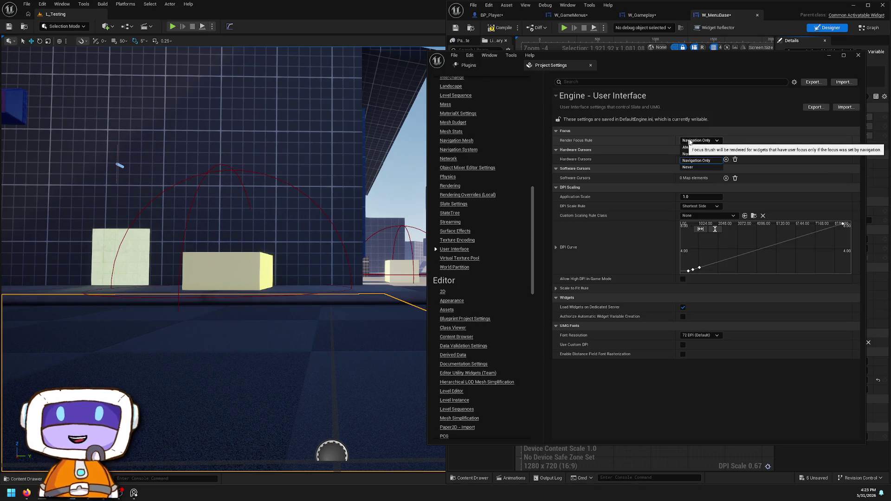
pyautogui.scroll(2, 476, 201)
pyautogui.scroll(-18, 486, 186)
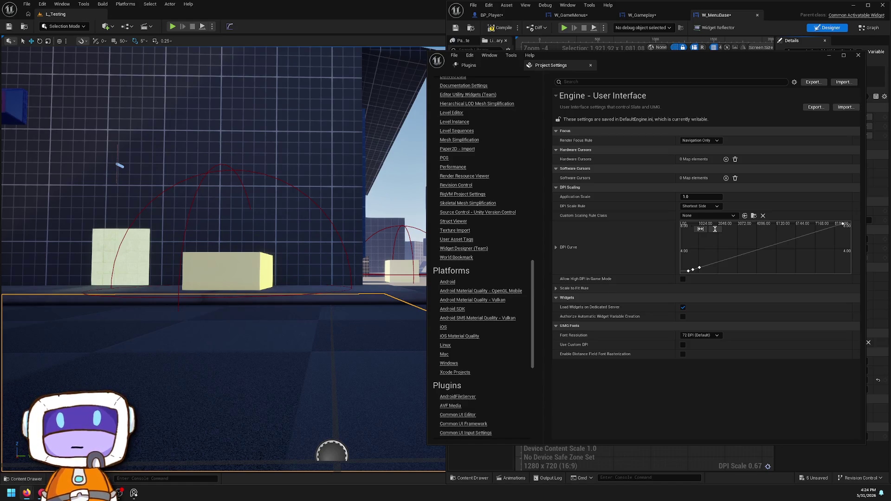
pyautogui.hotkey('alt', 'Tab')
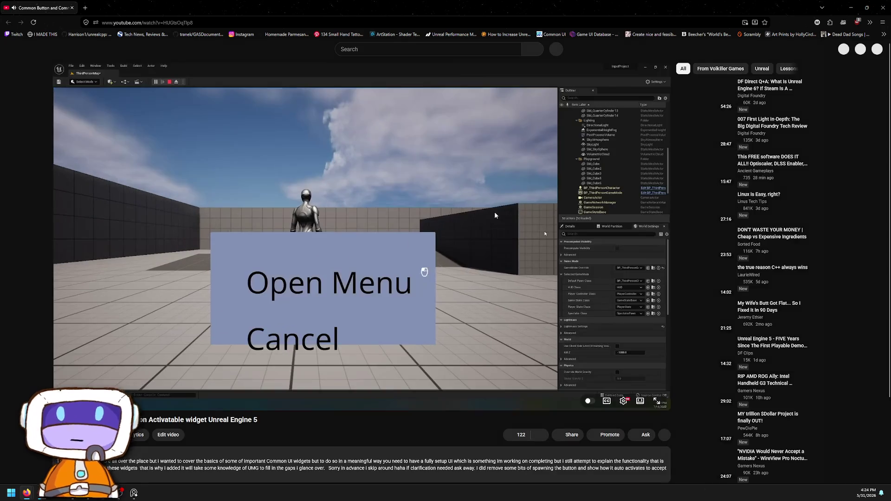
# Step: Put the tutorial in theater mode and seek to the button events and Common UI Editor settings parts
pyautogui.click(494, 216)
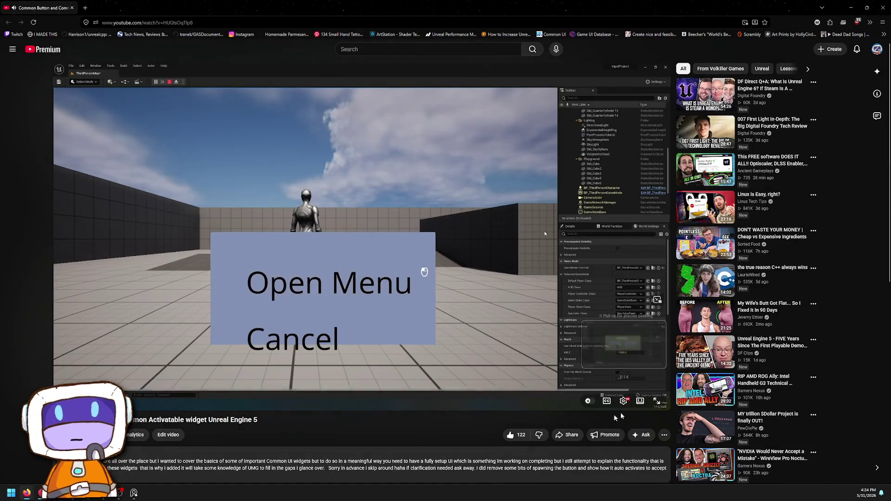
pyautogui.press('t')
pyautogui.click(70, 348)
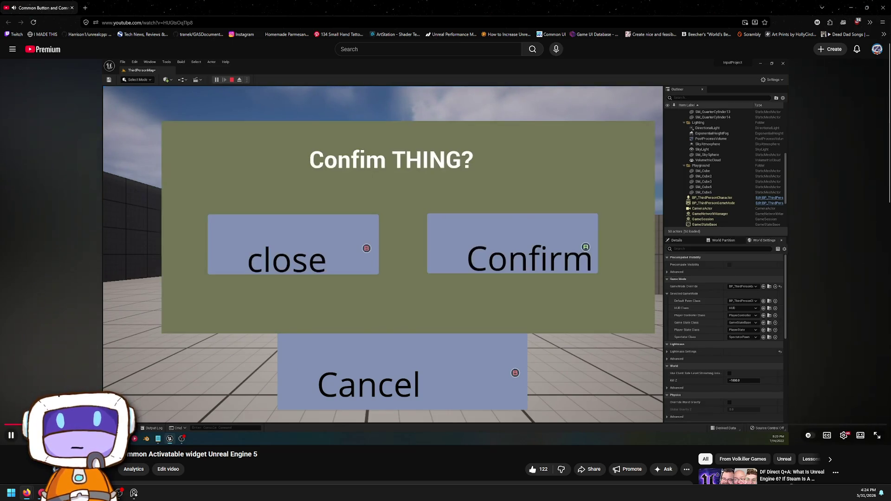
pyautogui.moveTo(21, 424); pyautogui.dragTo(23, 424)
pyautogui.press('space')
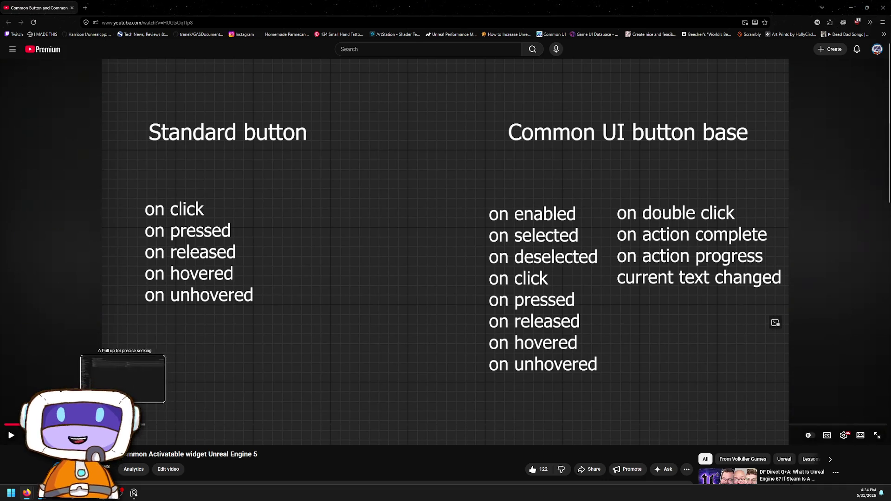
pyautogui.click(123, 425)
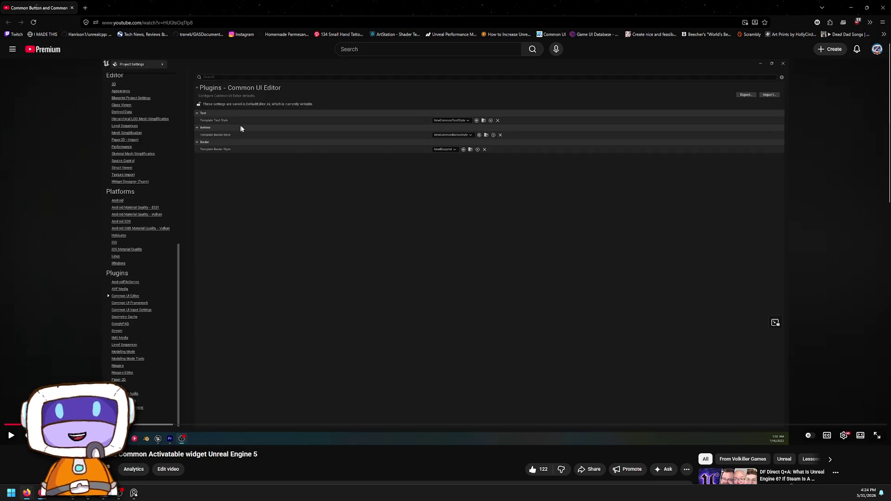
pyautogui.click(394, 179)
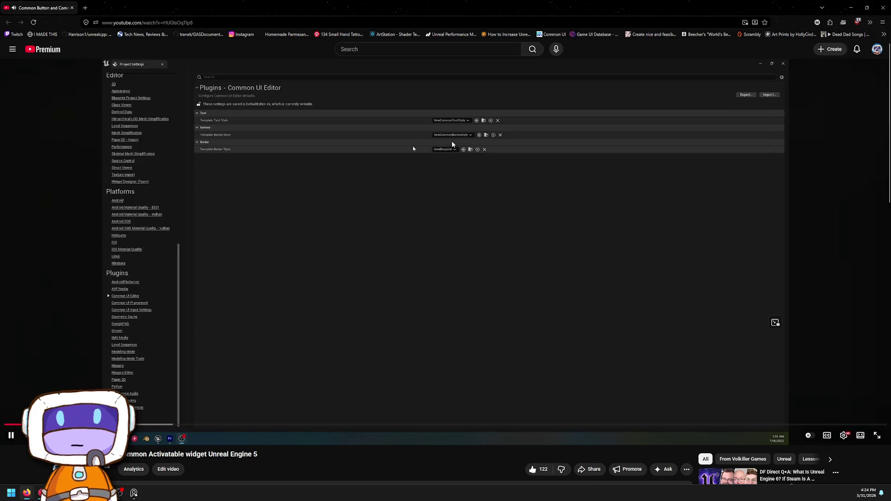
# Step: Skim through the text style and Class Defaults event graph sections to near the end
pyautogui.moveTo(156, 425); pyautogui.dragTo(293, 428)
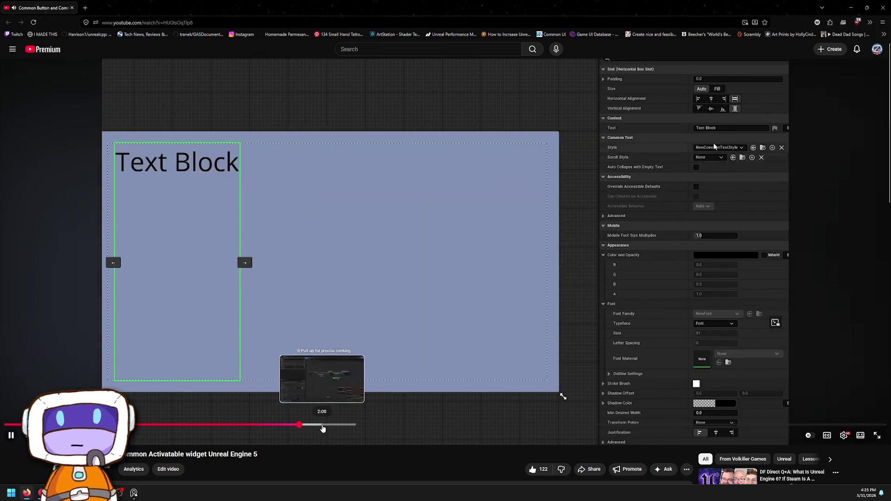
pyautogui.moveTo(306, 424); pyautogui.dragTo(634, 427)
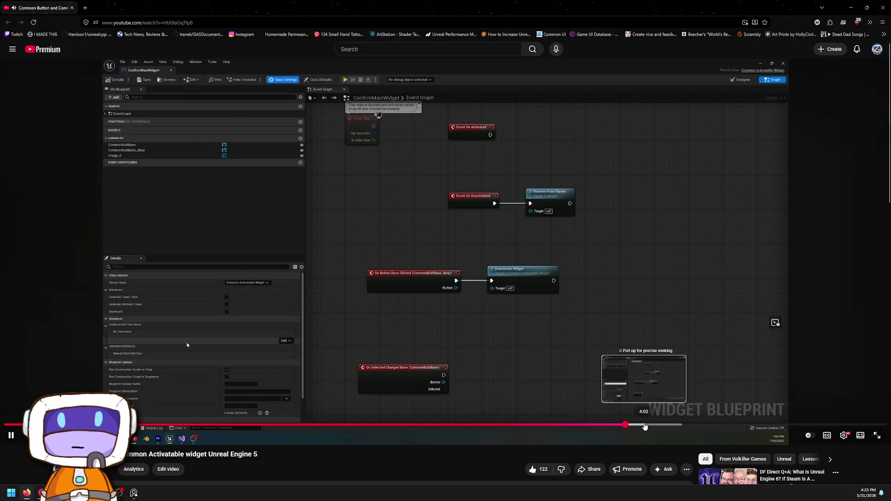
pyautogui.moveTo(644, 426); pyautogui.dragTo(687, 426)
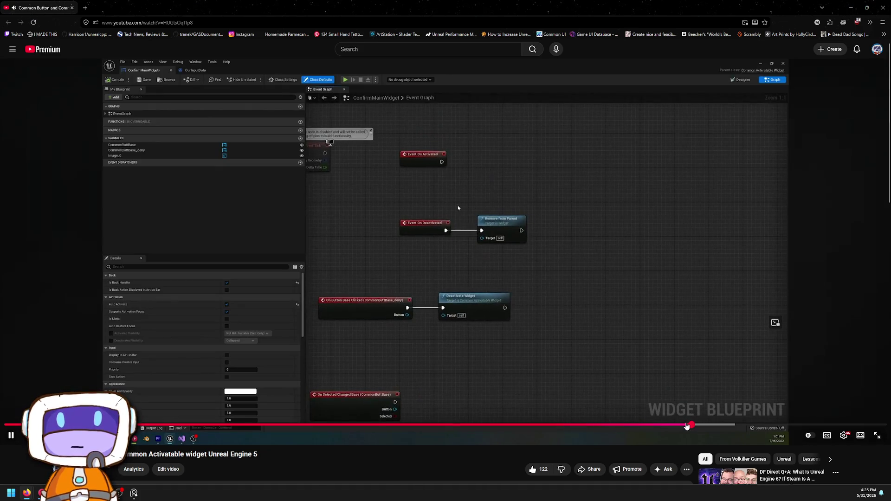
pyautogui.moveTo(665, 434)
pyautogui.mouseDown()
pyautogui.moveTo(592, 339)
pyautogui.moveTo(668, 430)
pyautogui.moveTo(699, 426)
pyautogui.mouseUp()
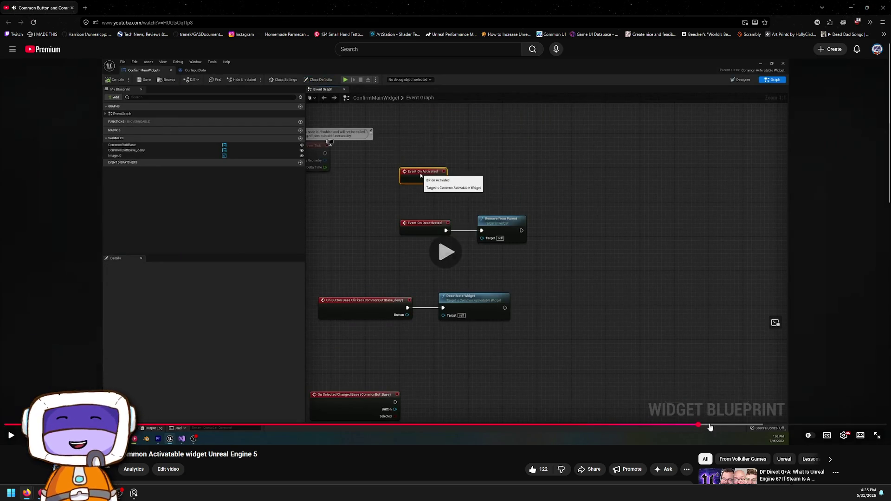
pyautogui.click(730, 425)
pyautogui.moveTo(757, 425)
pyautogui.mouseDown()
pyautogui.moveTo(743, 425)
pyautogui.moveTo(880, 425)
pyautogui.mouseUp()
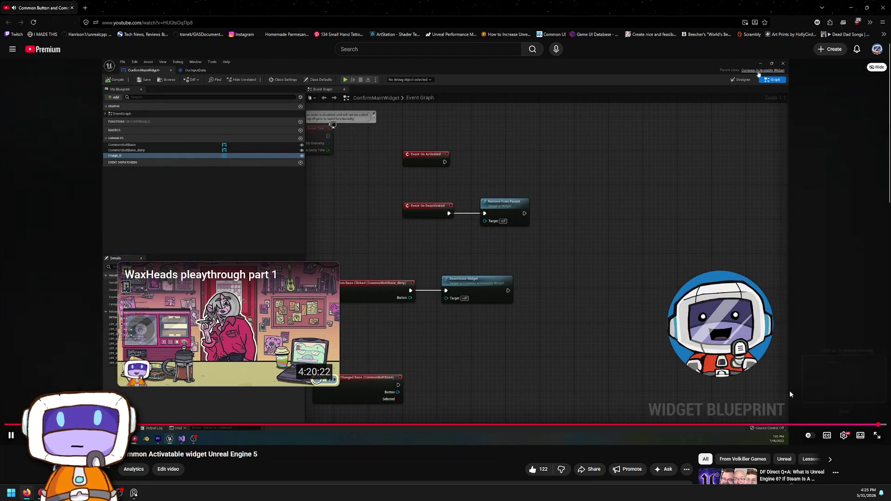
# Step: Scroll to the comments and open the part-one video linked there
pyautogui.moveTo(502, 296)
pyautogui.scroll(-4, 413, 297)
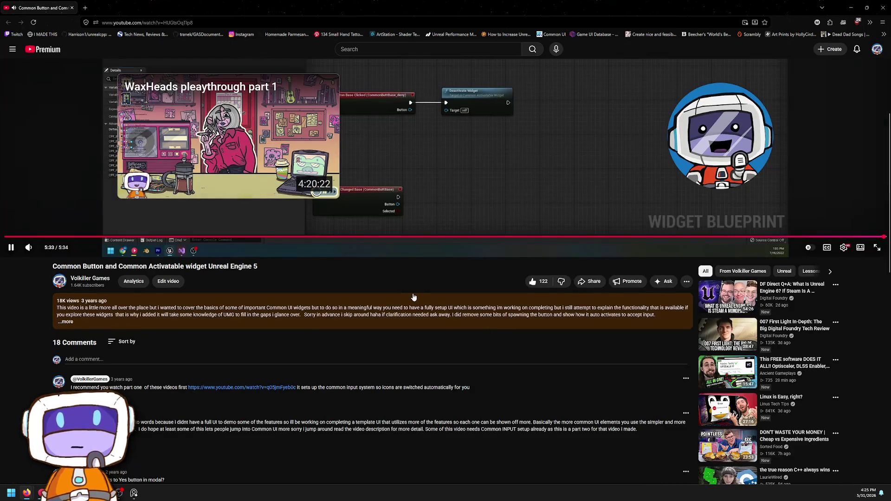
pyautogui.scroll(-4, 413, 297)
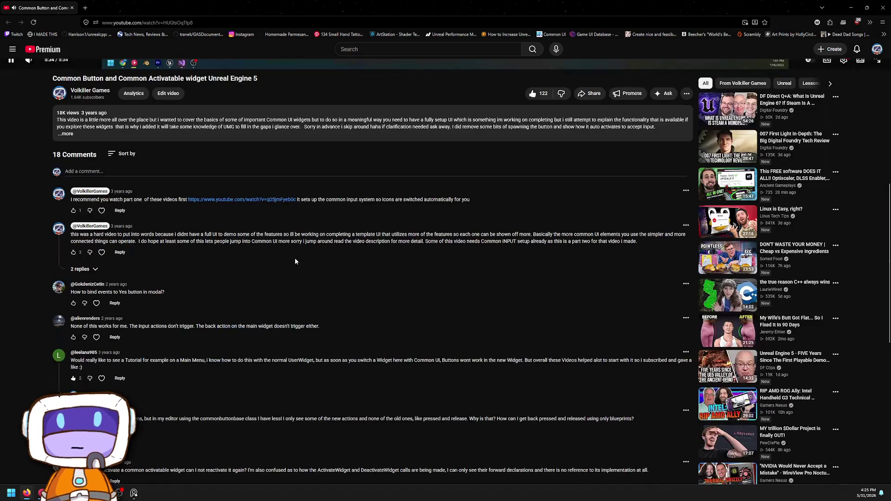
pyautogui.click(243, 201)
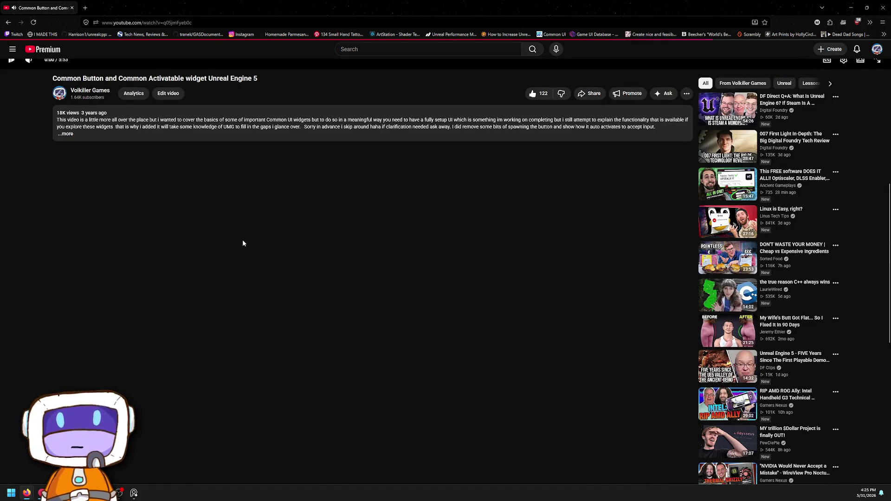
# Step: Seek the part-one video through its Blueprint editor and Project Settings sections
pyautogui.scroll(-4, 106, 263)
pyautogui.scroll(4, 106, 263)
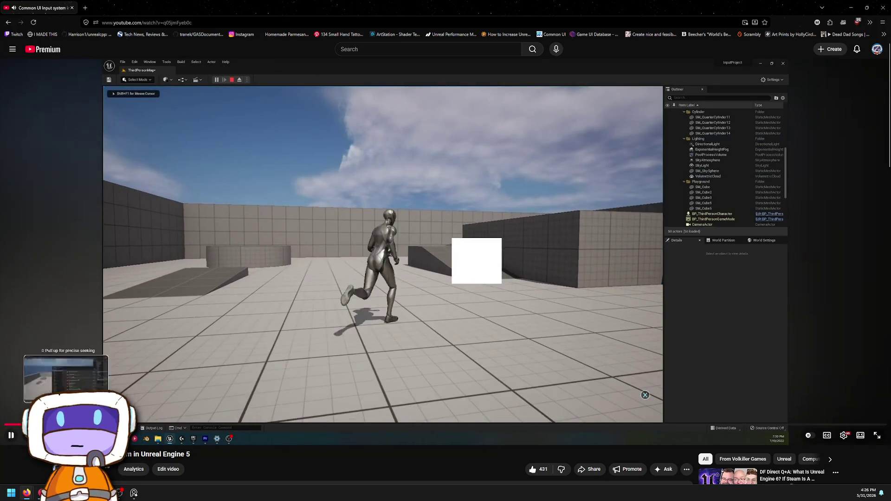
pyautogui.click(21, 425)
pyautogui.moveTo(124, 425); pyautogui.dragTo(327, 420)
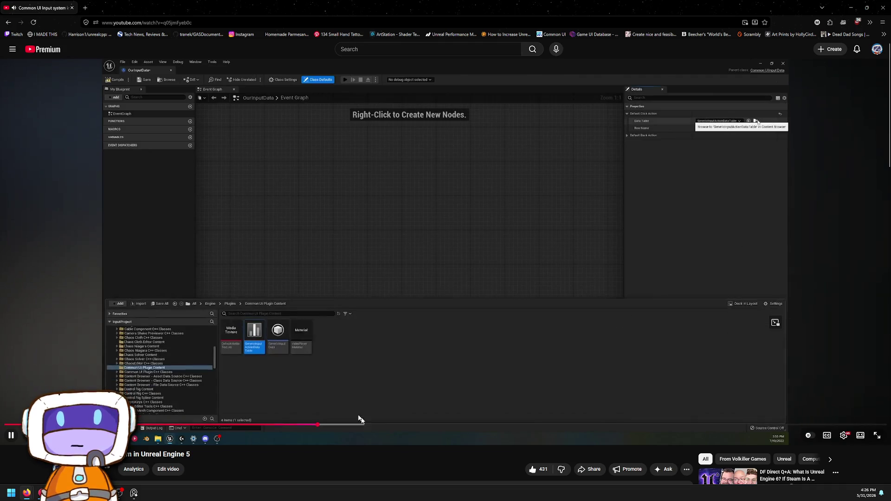
pyautogui.click(397, 416)
pyautogui.click(388, 425)
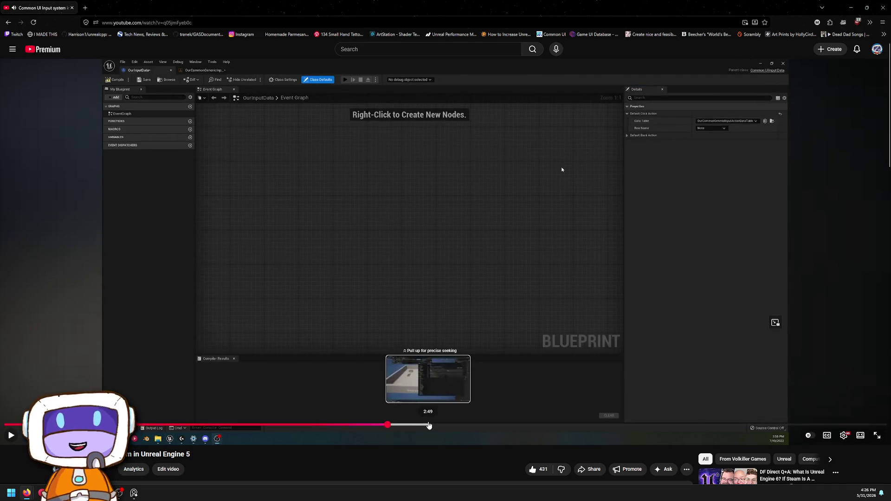
pyautogui.moveTo(429, 425); pyautogui.dragTo(429, 425)
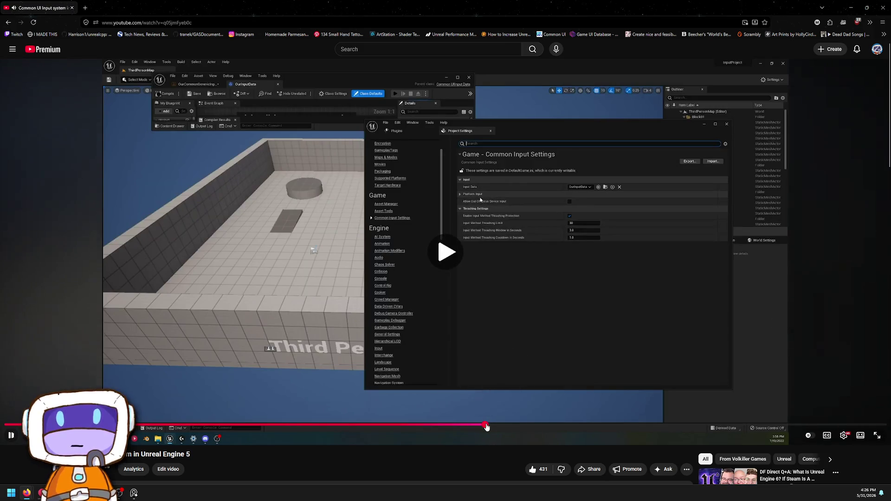
pyautogui.moveTo(484, 424)
pyautogui.mouseDown()
pyautogui.moveTo(376, 424)
pyautogui.moveTo(607, 428)
pyautogui.mouseUp()
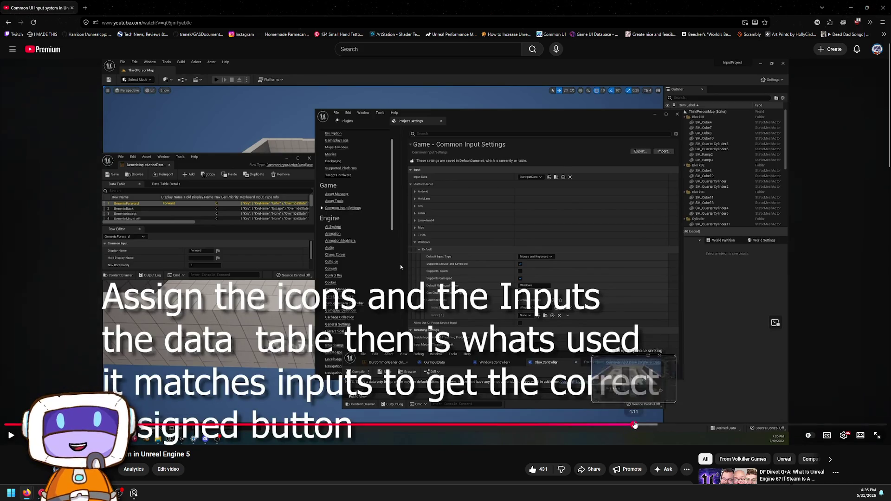
# Step: Skip past Pick Root Widget and CommonActionWidget, pausing on the third-person character scene
pyautogui.click(672, 425)
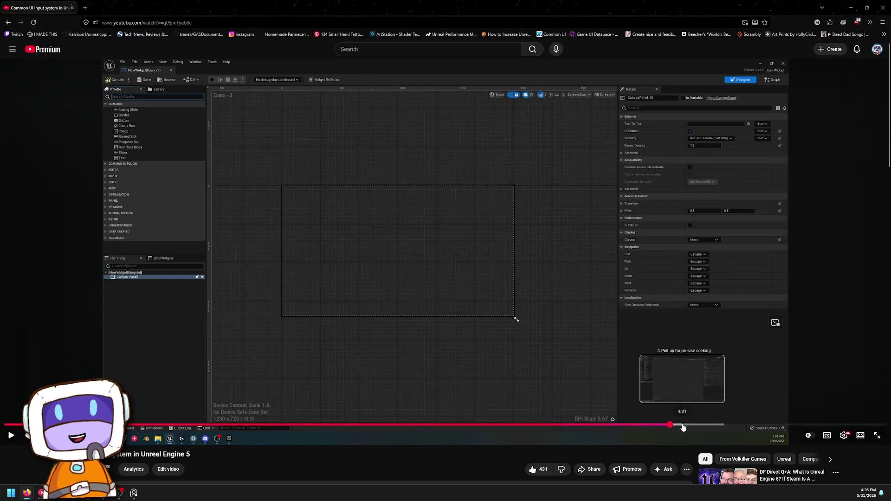
pyautogui.moveTo(703, 427)
pyautogui.mouseDown()
pyautogui.moveTo(871, 427)
pyautogui.moveTo(773, 437)
pyautogui.moveTo(776, 425)
pyautogui.mouseUp()
pyautogui.click(836, 426)
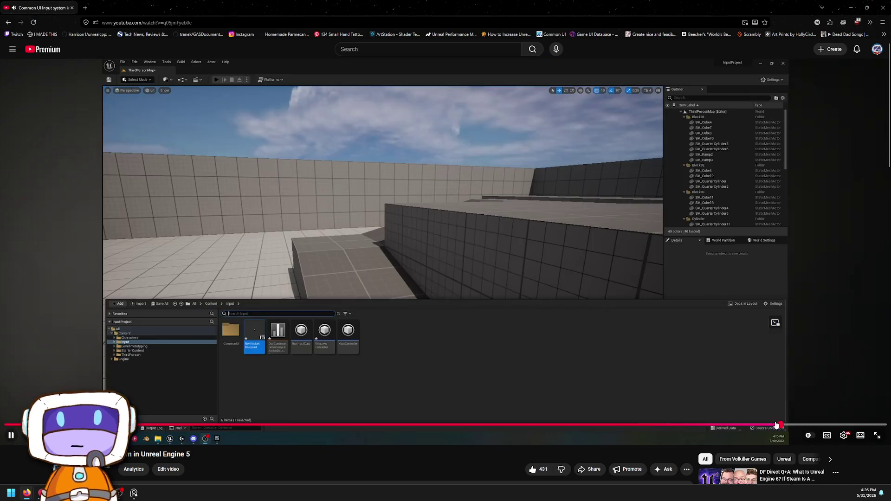
pyautogui.click(754, 426)
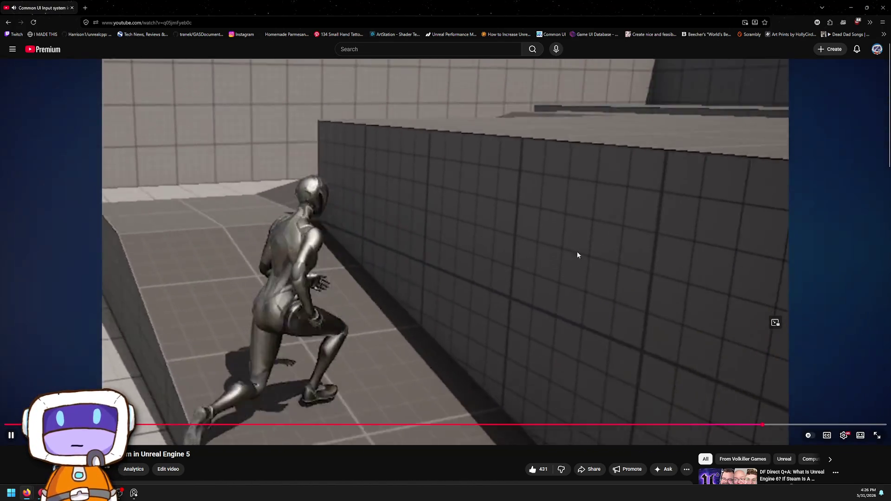
pyautogui.click(598, 243)
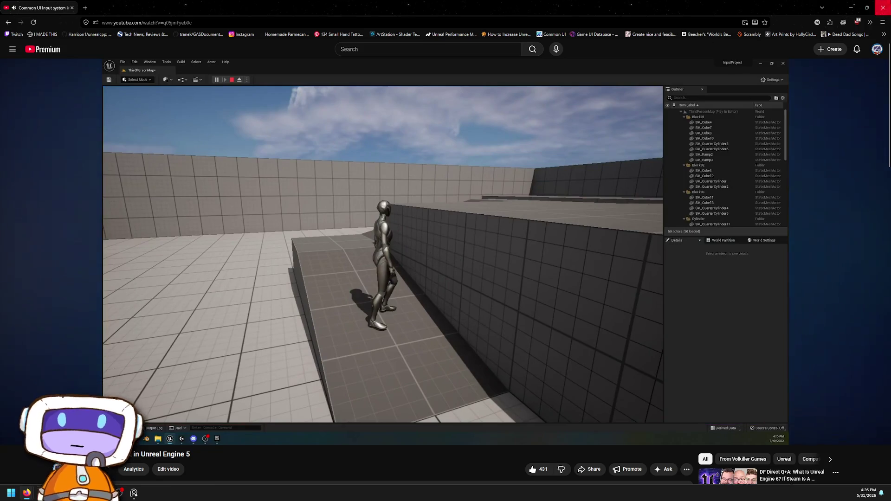
pyautogui.hotkey('alt', 'Tab')
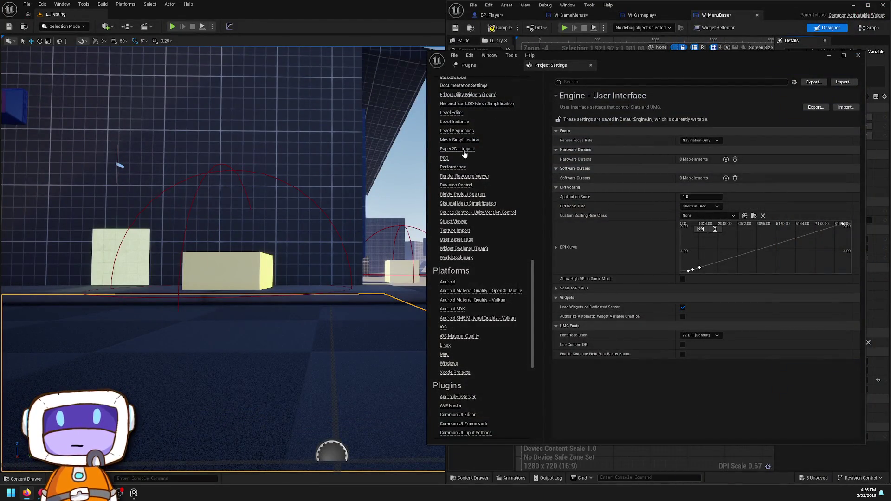
pyautogui.scroll(-5, 497, 237)
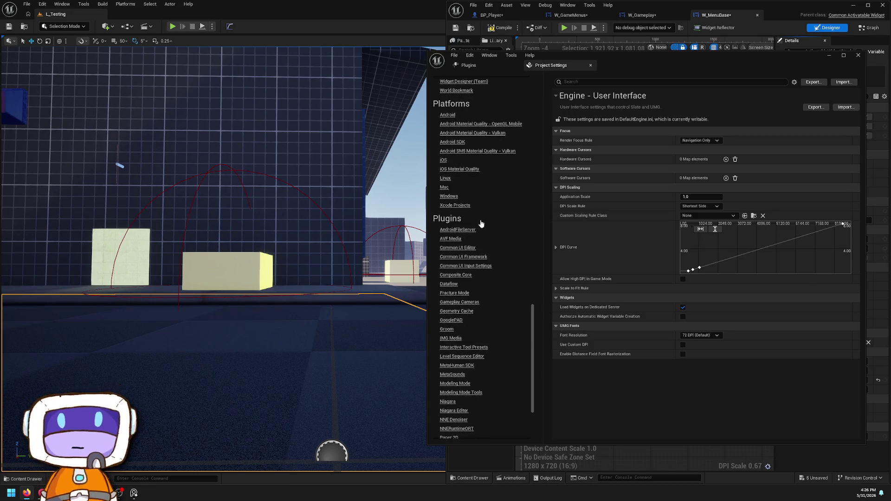
pyautogui.scroll(-1, 488, 240)
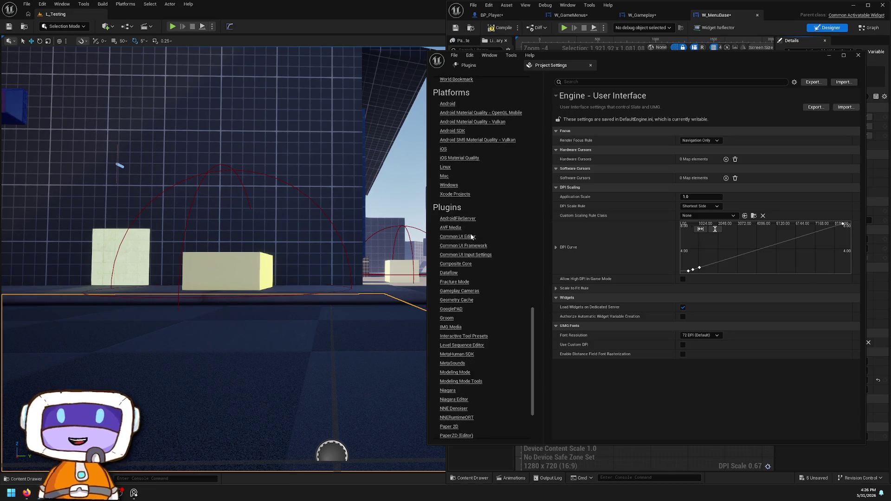
pyautogui.click(468, 239)
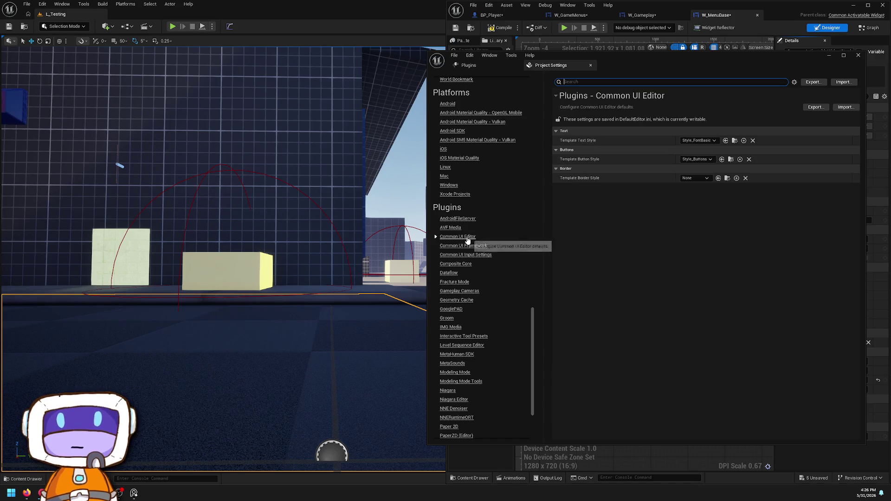
pyautogui.click(489, 247)
pyautogui.click(484, 256)
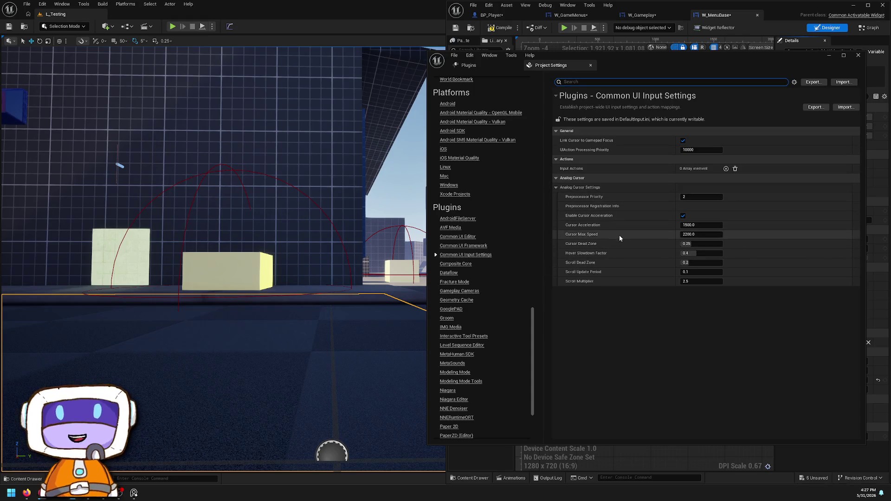
pyautogui.scroll(-3, 474, 316)
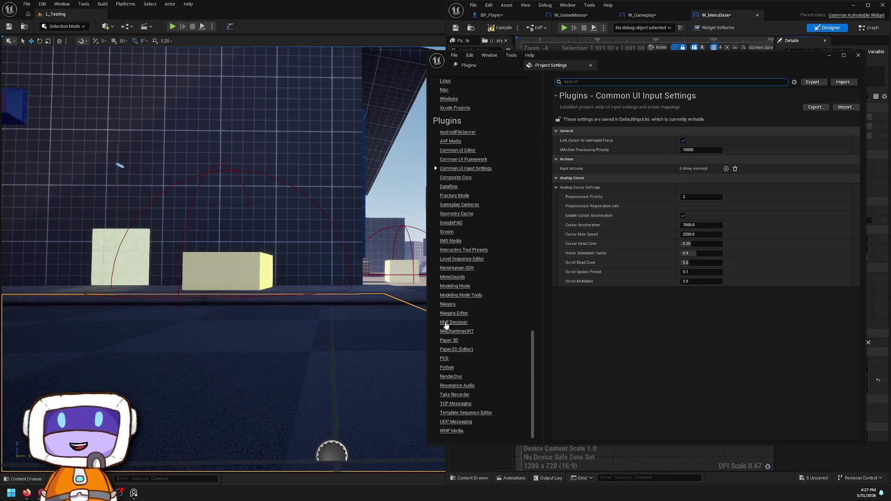
pyautogui.scroll(6, 491, 153)
pyautogui.scroll(15, 488, 160)
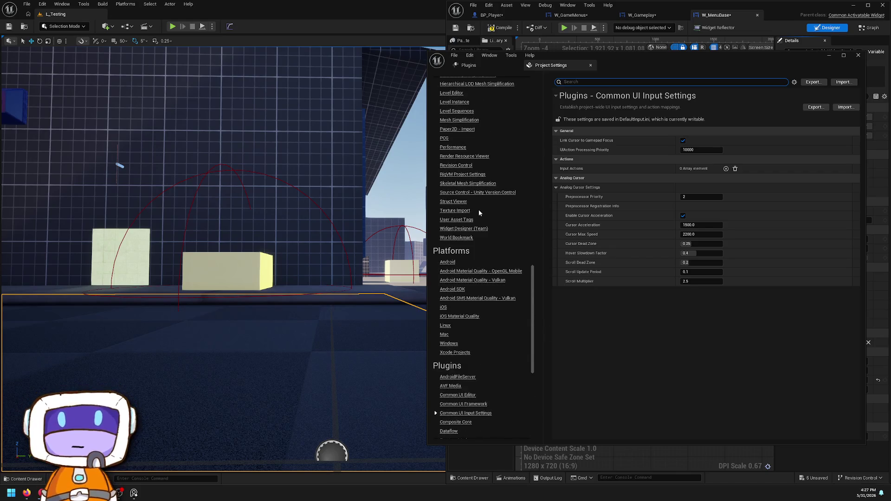
pyautogui.scroll(13, 436, 180)
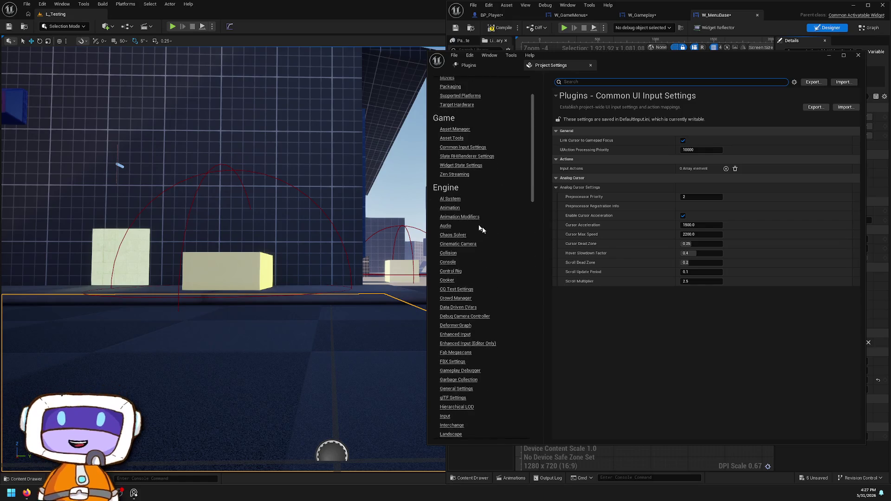
pyautogui.scroll(3, 441, 167)
pyautogui.scroll(-6, 472, 168)
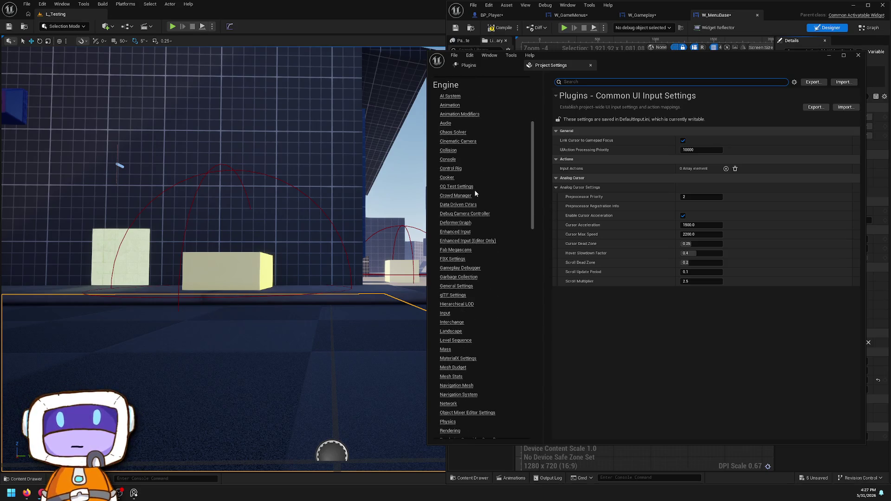
pyautogui.scroll(-5, 475, 195)
pyautogui.scroll(-4, 476, 203)
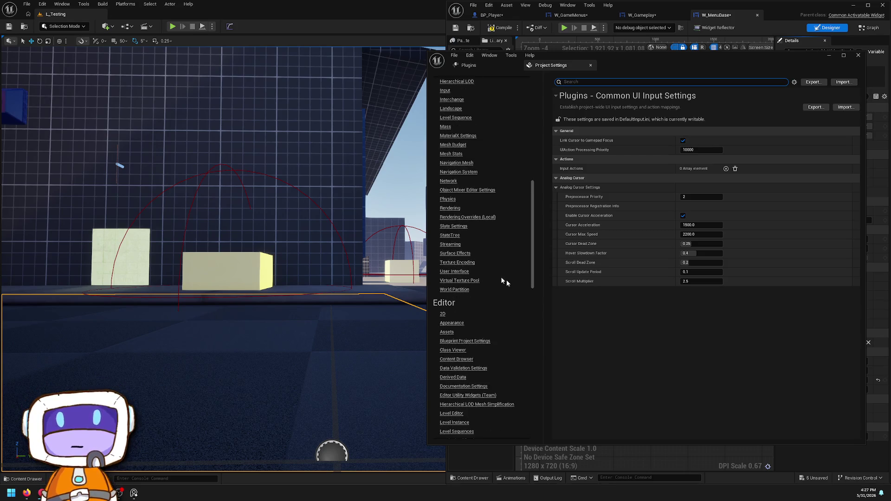
pyautogui.click(455, 272)
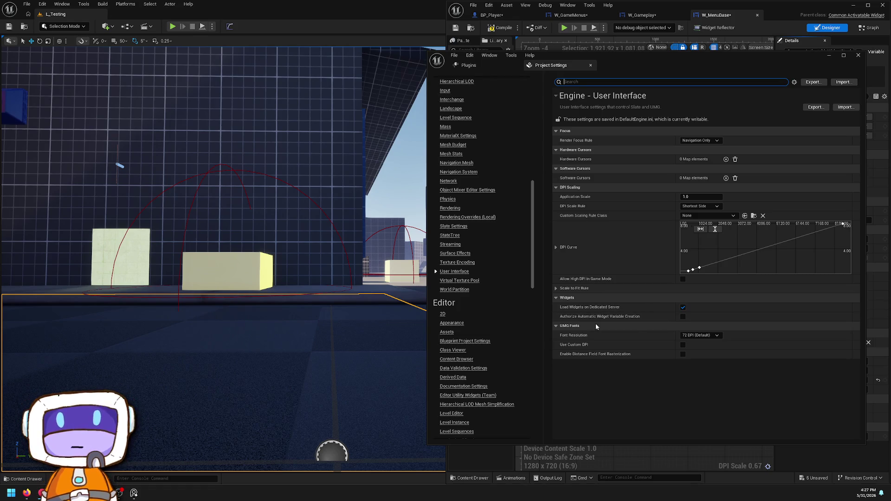
pyautogui.moveTo(602, 320)
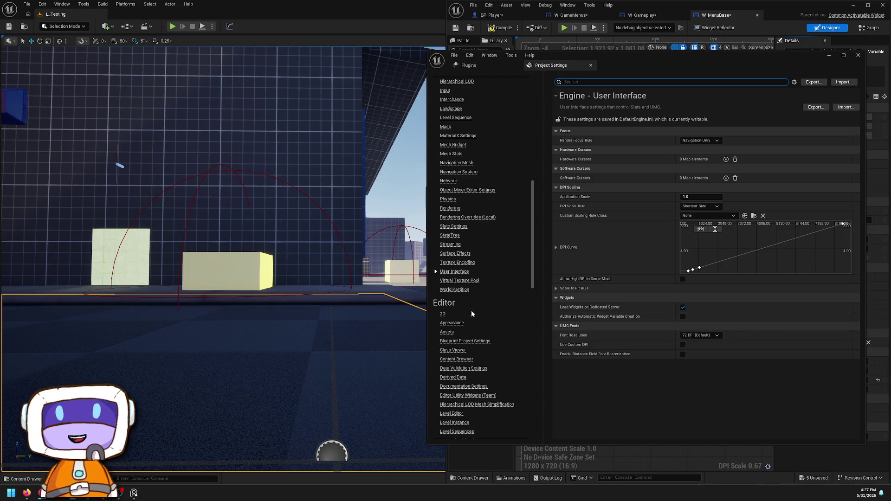
pyautogui.scroll(-6, 461, 292)
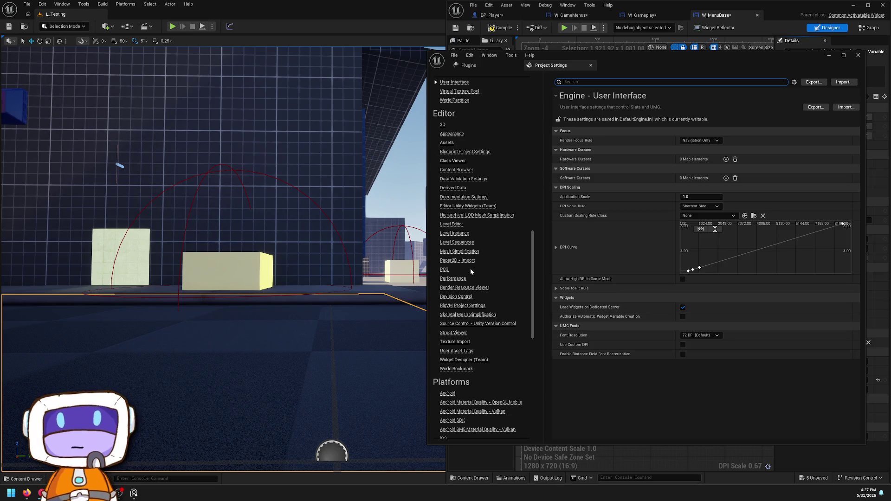
pyautogui.scroll(-5, 462, 283)
pyautogui.scroll(-8, 455, 291)
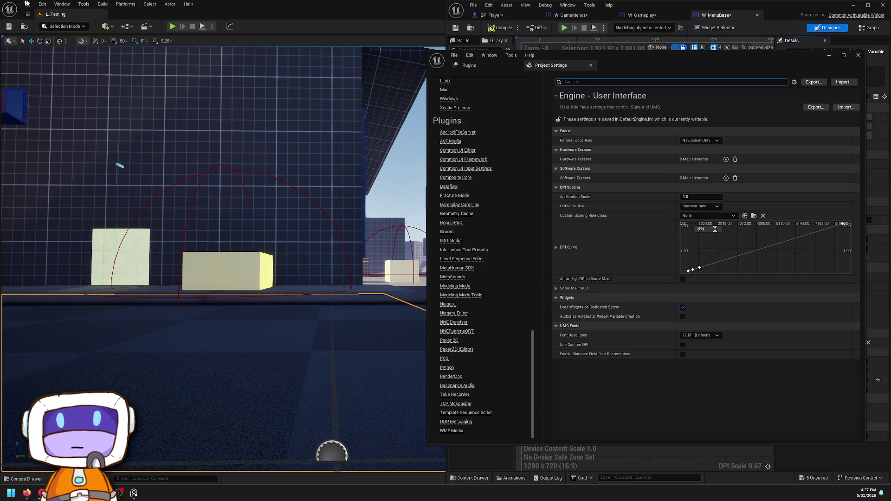
pyautogui.click(42, 4)
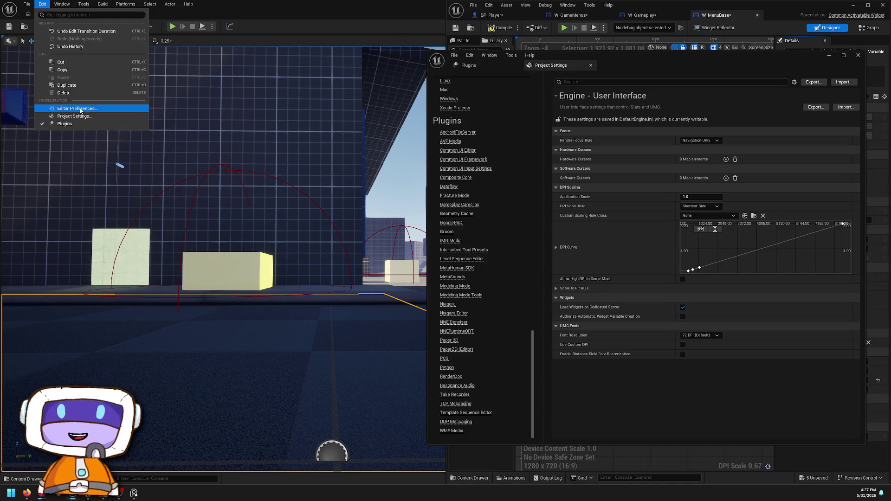
# Step: Open Editor Preferences and check Enhanced Input's Visible Event Pins choices, keeping Triggered
pyautogui.click(80, 109)
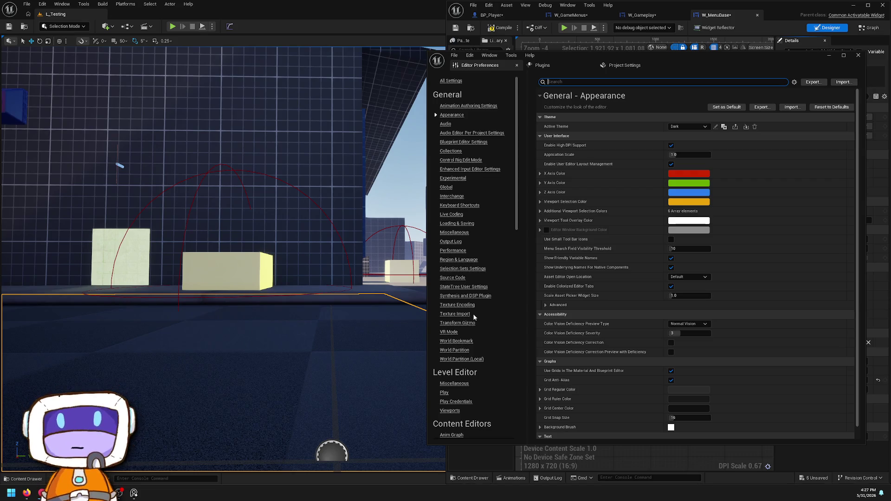
pyautogui.click(473, 169)
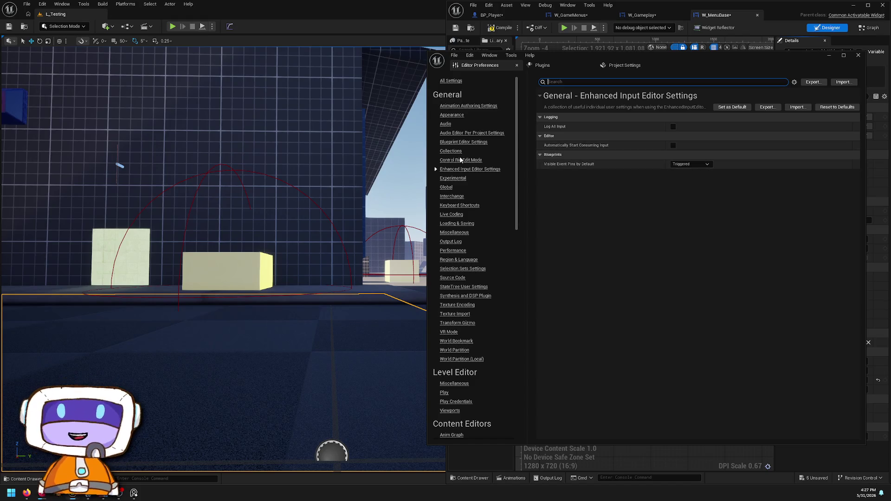
pyautogui.click(705, 166)
pyautogui.click(704, 167)
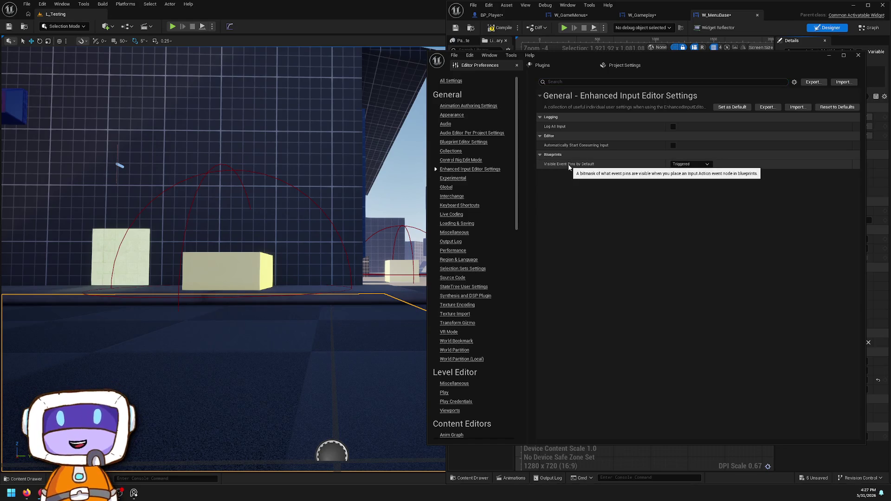
pyautogui.click(707, 165)
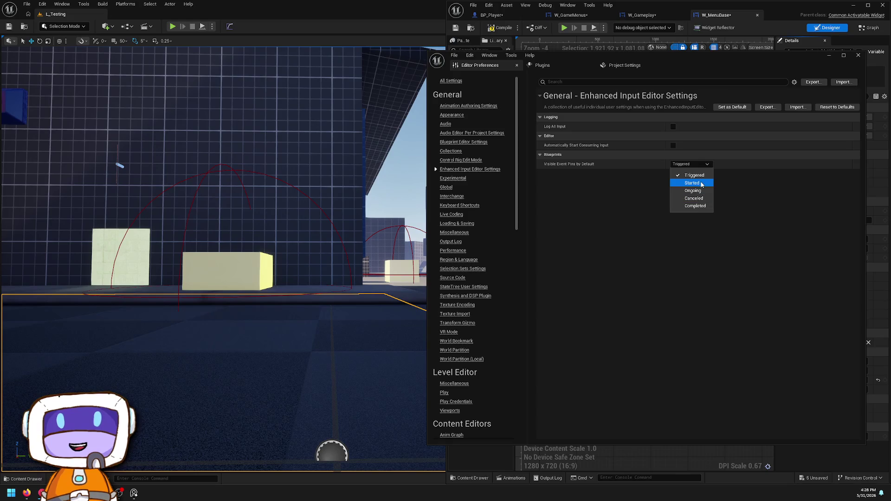
pyautogui.click(745, 174)
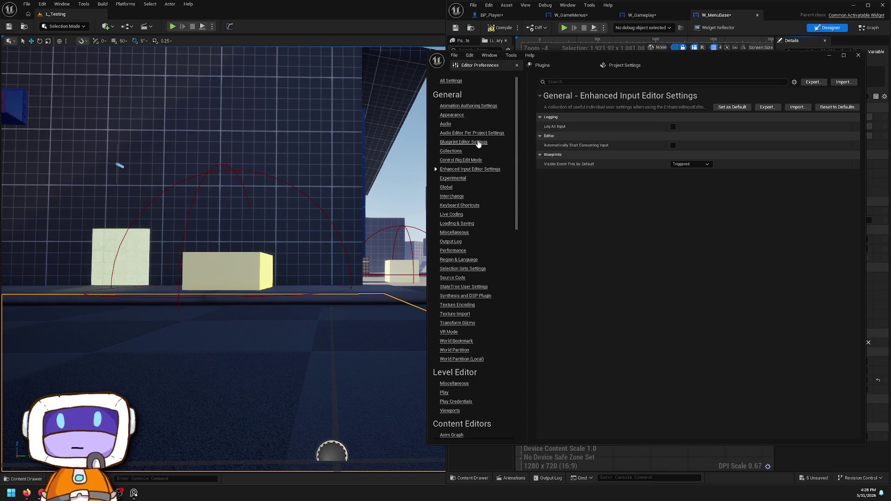
# Step: Browse Level Editor Viewports, then the Widget Designer page with its 1280 x 720 preview
pyautogui.scroll(-5, 470, 299)
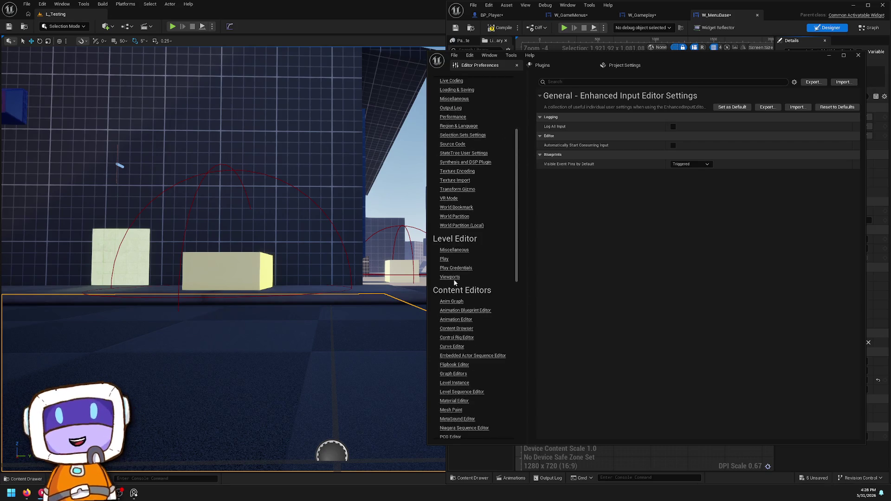
pyautogui.click(451, 278)
pyautogui.scroll(-6, 724, 235)
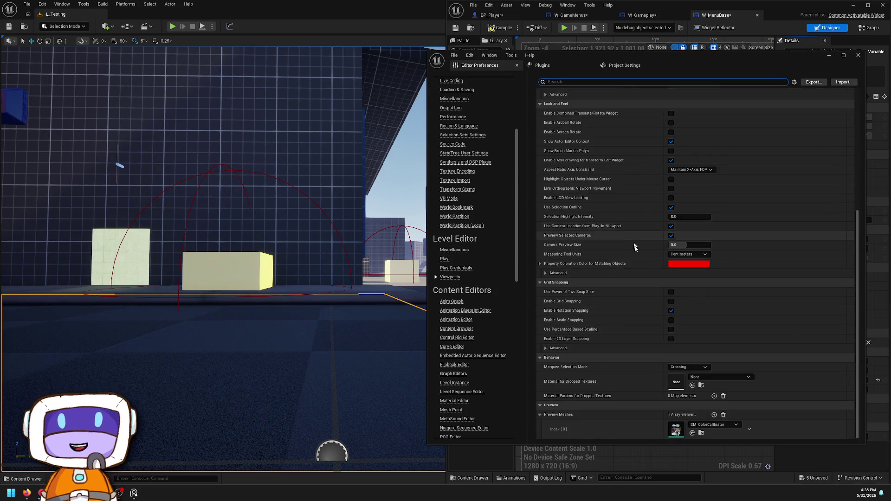
pyautogui.scroll(5, 620, 252)
pyautogui.scroll(1, 576, 234)
pyautogui.scroll(-7, 473, 269)
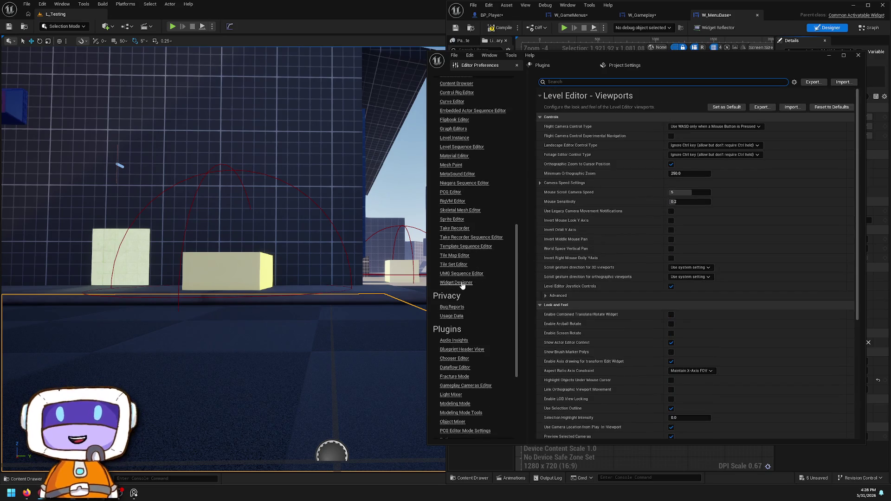
pyautogui.click(462, 284)
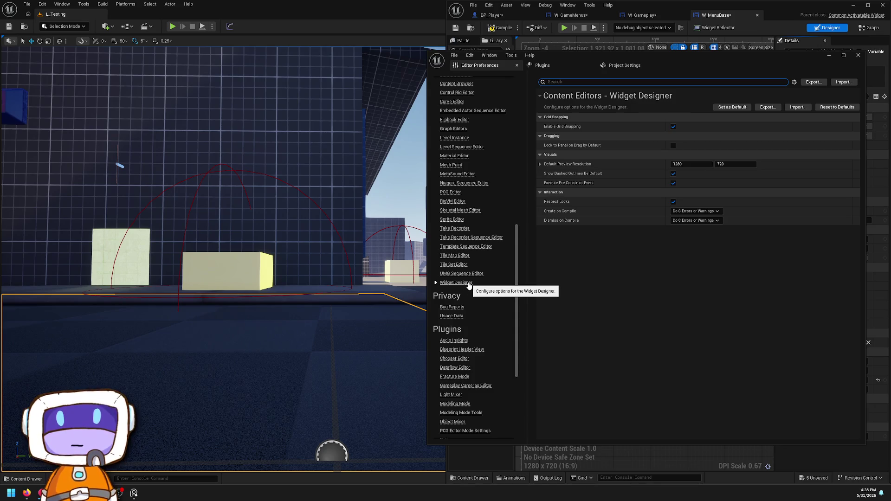
pyautogui.scroll(-5, 469, 285)
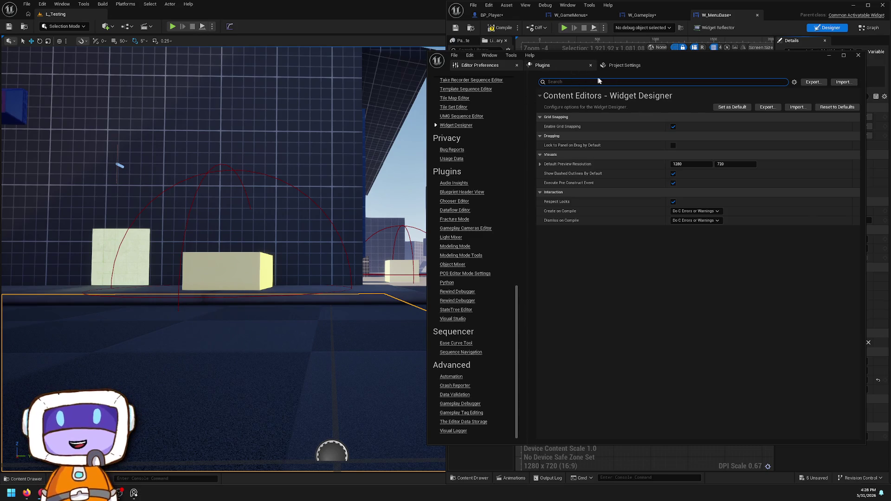
# Step: In Project Settings > Engine > Input, uncheck Enable Legacy Input Scales
pyautogui.click(622, 65)
pyautogui.scroll(10, 458, 212)
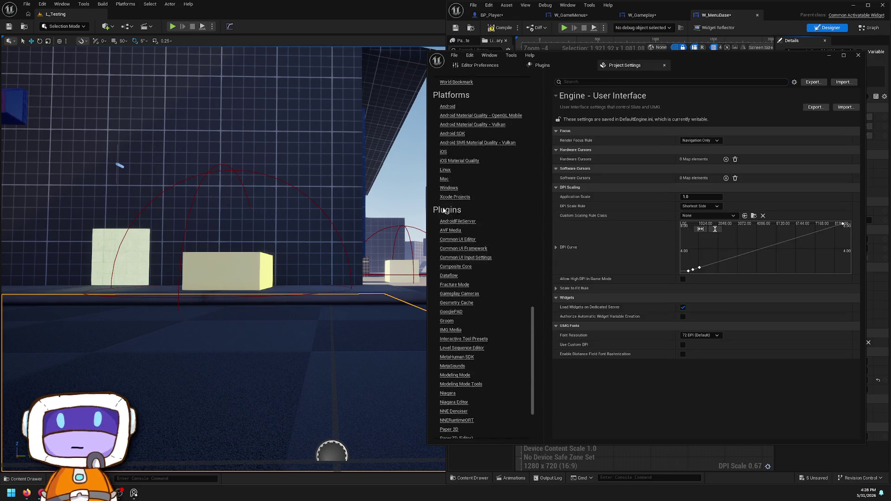
pyautogui.scroll(3, 466, 252)
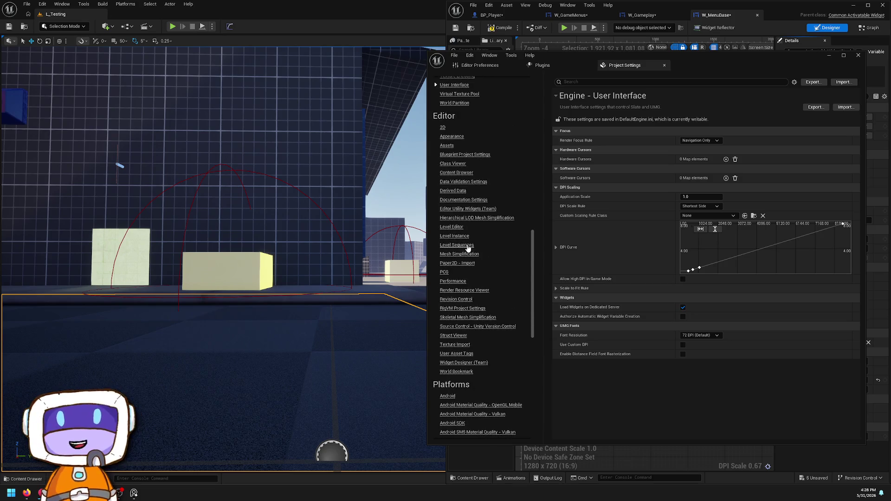
pyautogui.scroll(5, 457, 232)
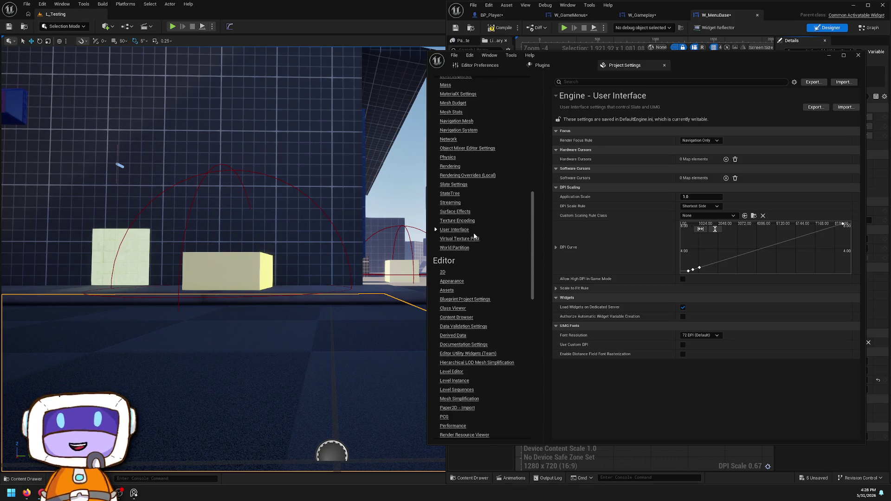
pyautogui.scroll(1, 479, 245)
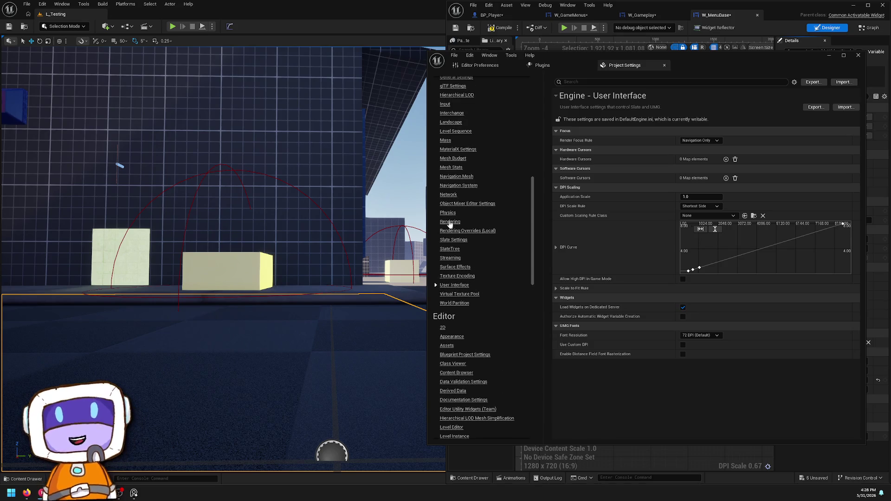
pyautogui.scroll(2, 449, 212)
pyautogui.scroll(1, 449, 212)
pyautogui.click(446, 204)
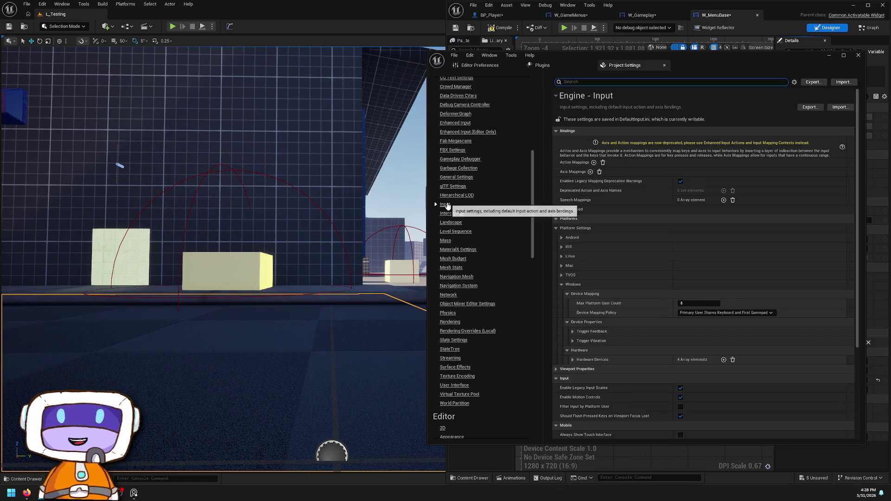
pyautogui.scroll(-4, 691, 160)
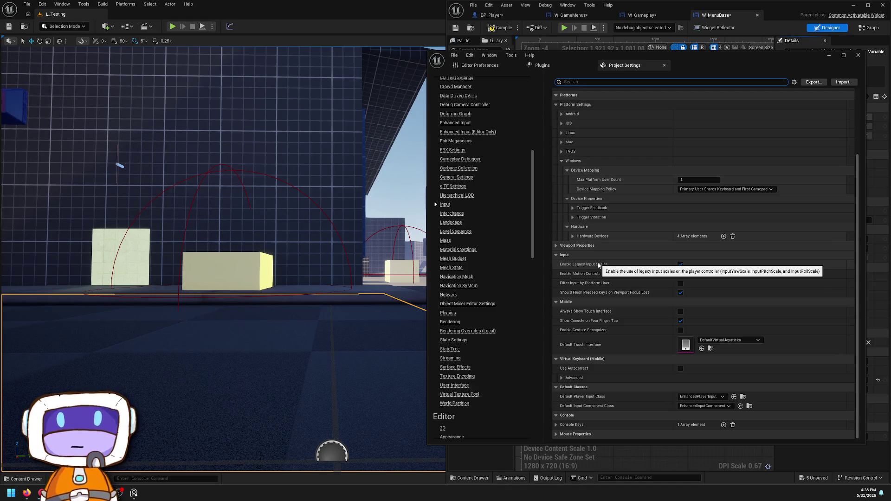
pyautogui.click(681, 265)
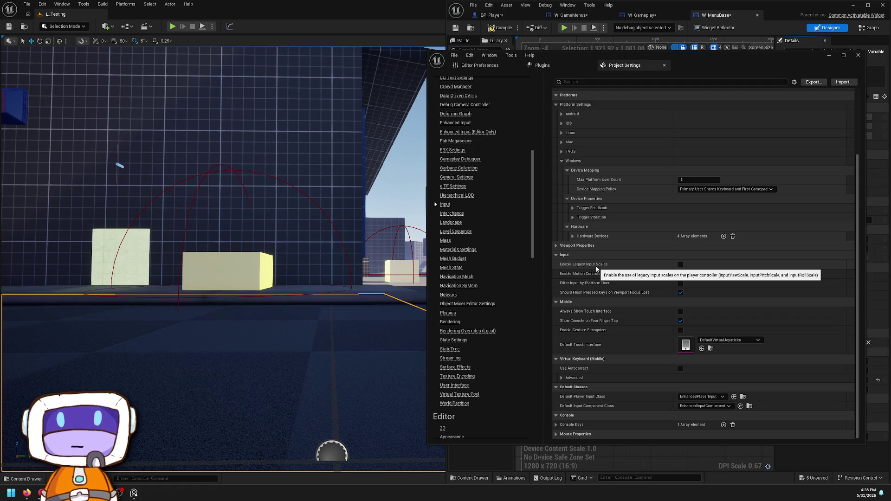
# Step: Expand Viewport Properties, then bring up the Game > Asset Manager settings page
pyautogui.click(559, 246)
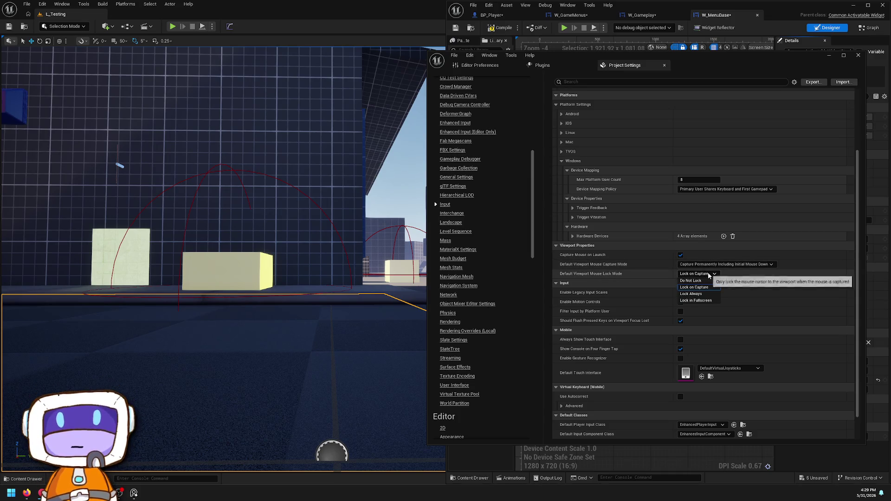
pyautogui.scroll(10, 477, 192)
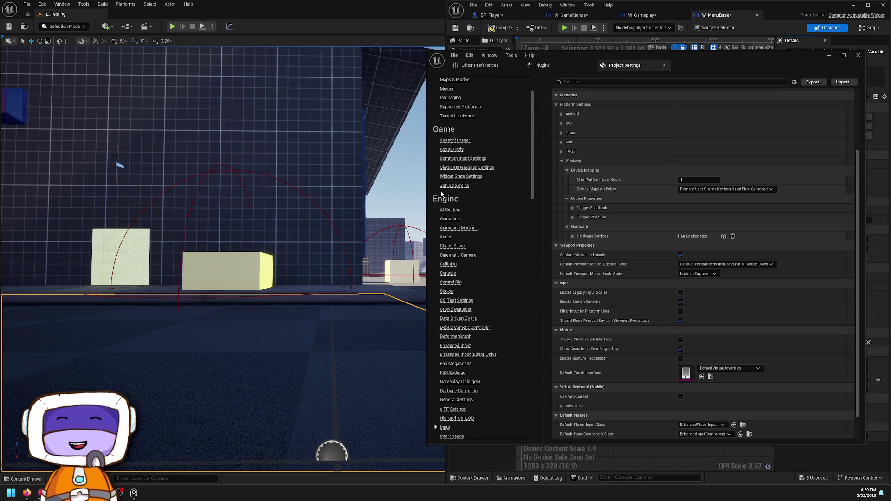
pyautogui.click(459, 194)
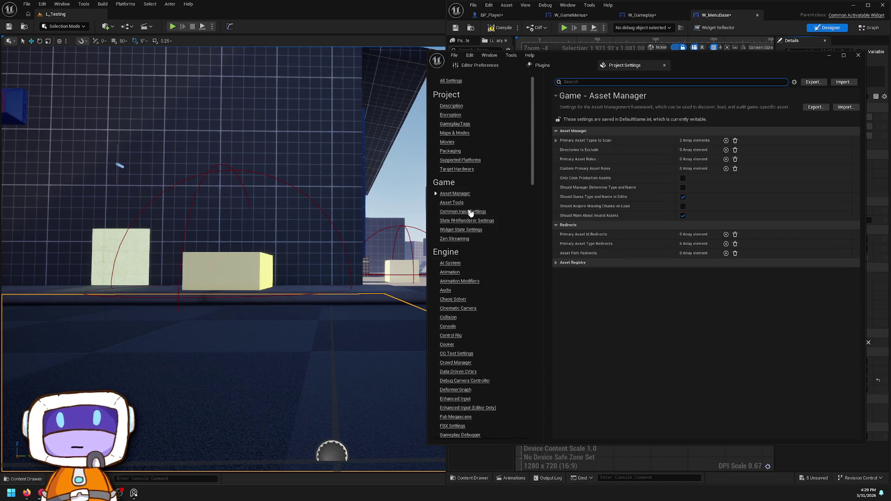
# Step: Set Input Data to GenericInputData in the Common Input Settings
pyautogui.click(457, 230)
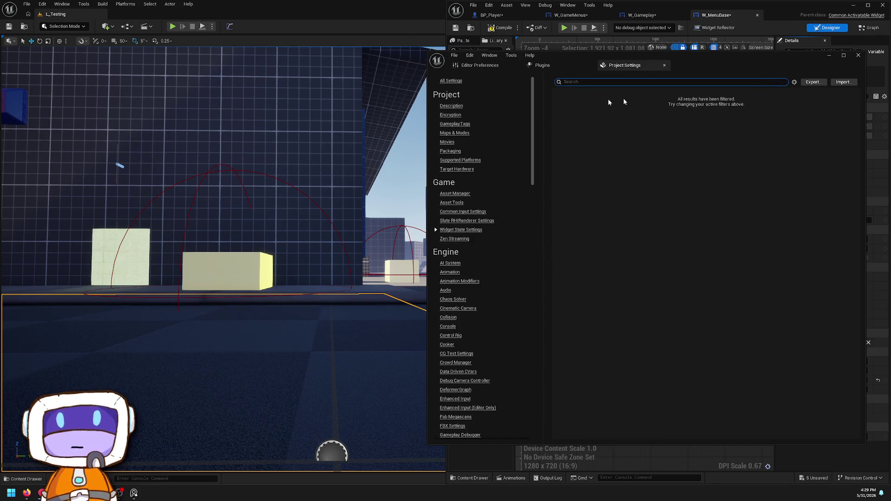
pyautogui.click(463, 212)
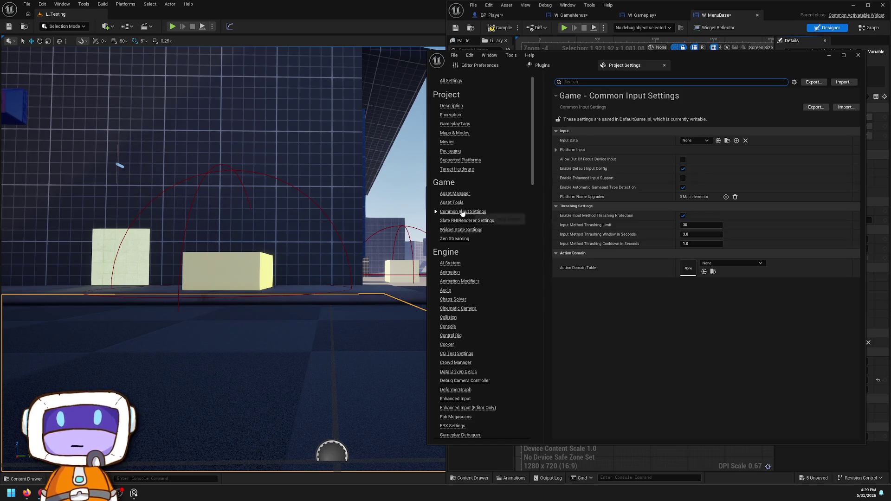
pyautogui.click(753, 264)
pyautogui.click(753, 263)
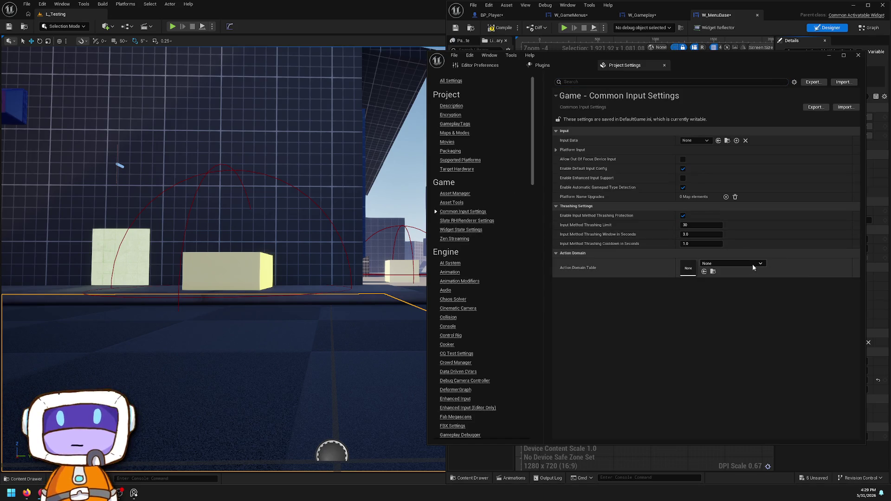
pyautogui.click(694, 140)
pyautogui.click(708, 165)
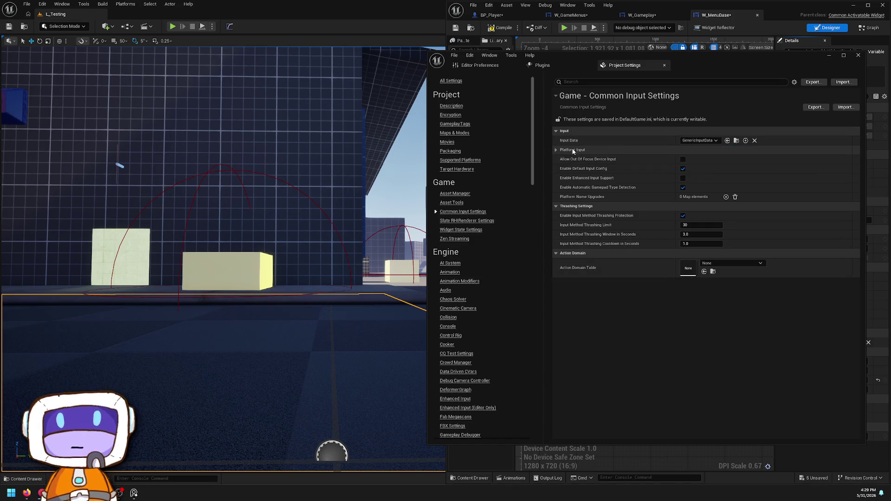
# Step: Tick Enable Enhanced Input Support and look over the Windows Default platform input settings
pyautogui.click(556, 150)
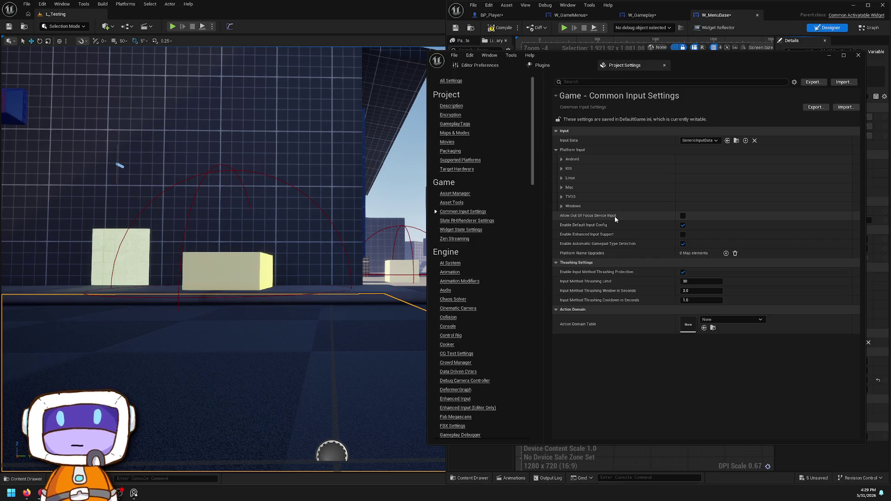
pyautogui.moveTo(603, 238)
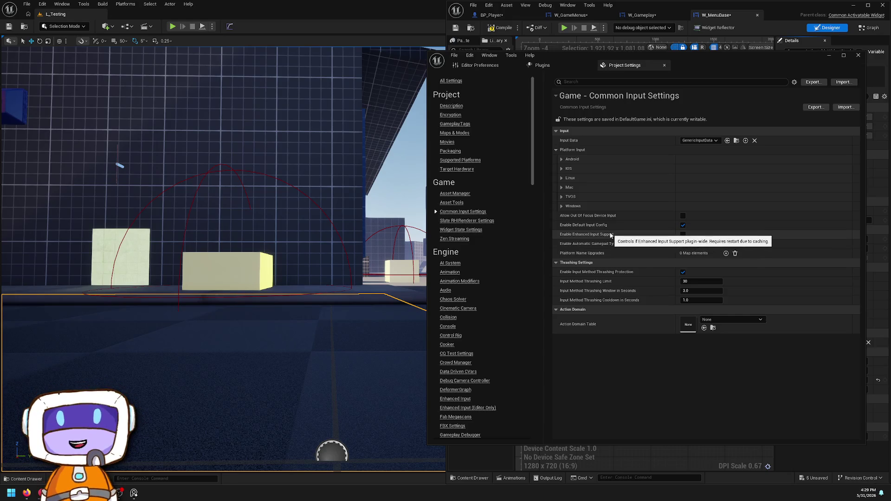
pyautogui.click(682, 235)
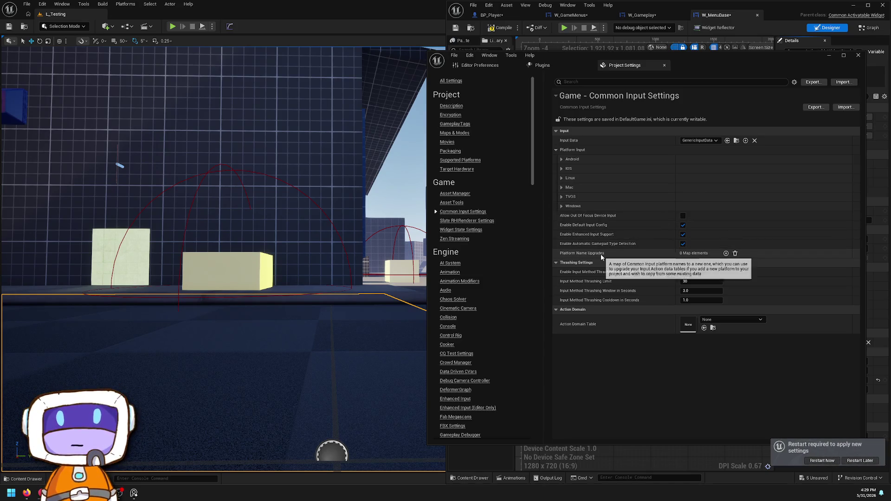
pyautogui.click(562, 207)
pyautogui.click(568, 215)
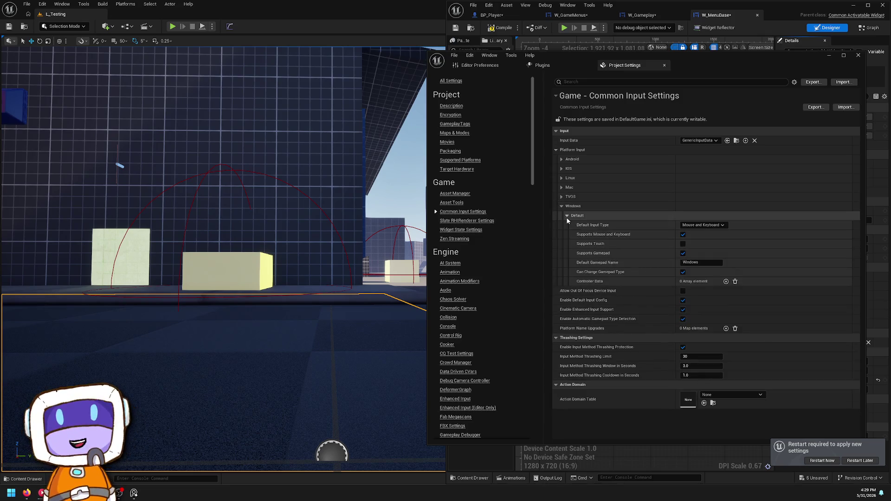
pyautogui.click(566, 216)
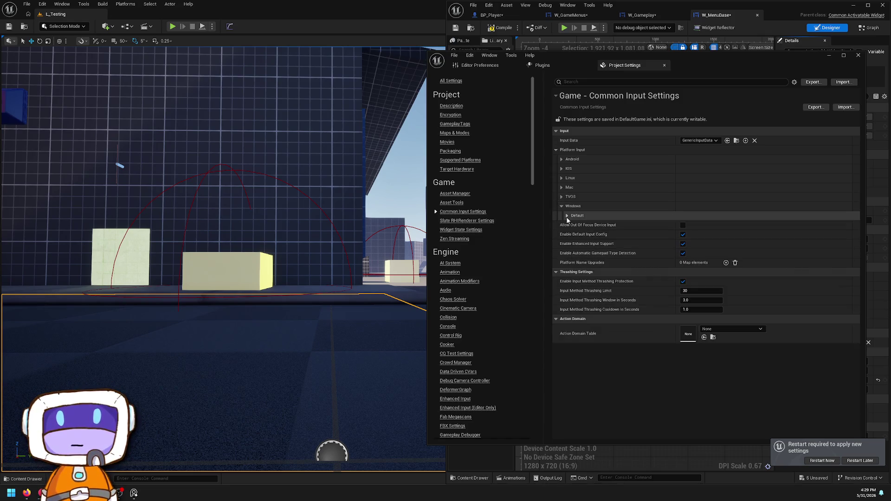
# Step: Scroll through the settings list and go to the Project > Movies page
pyautogui.scroll(-4, 473, 243)
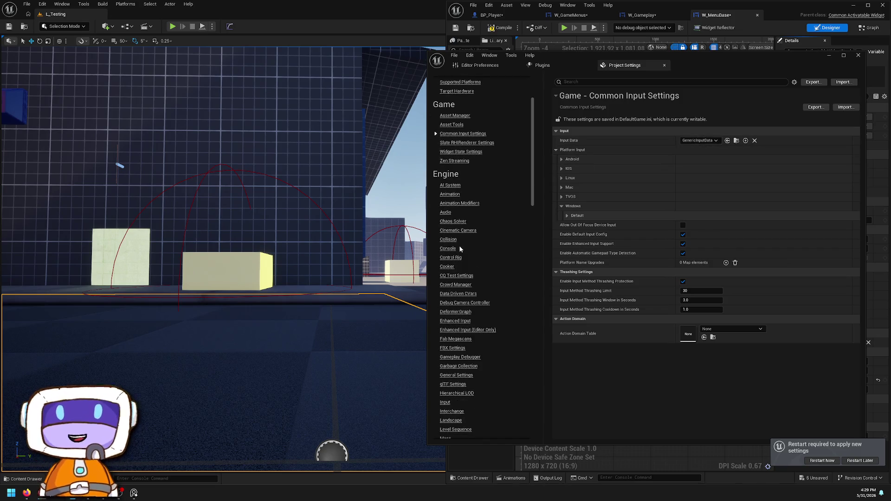
pyautogui.scroll(4, 458, 244)
pyautogui.scroll(-9, 467, 232)
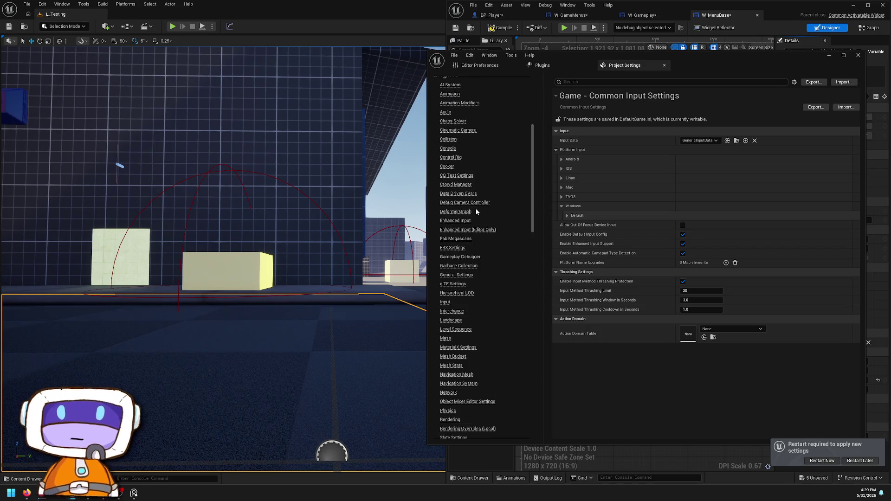
pyautogui.scroll(9, 499, 207)
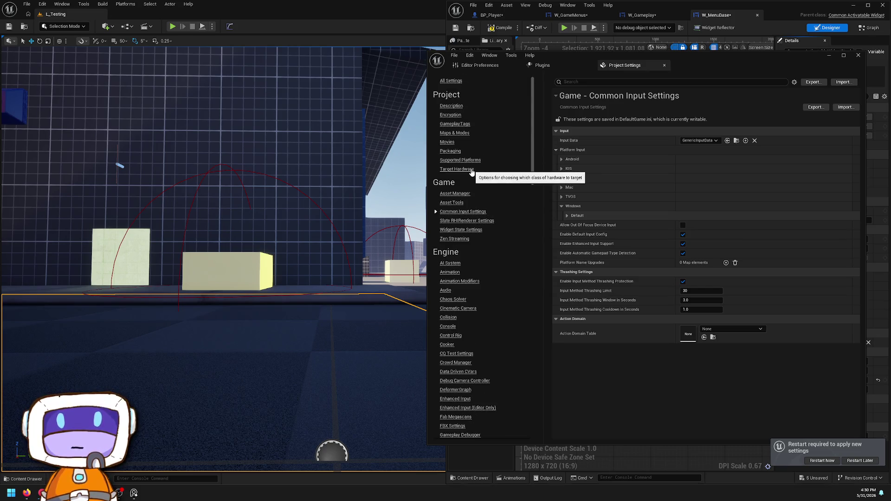
pyautogui.click(448, 142)
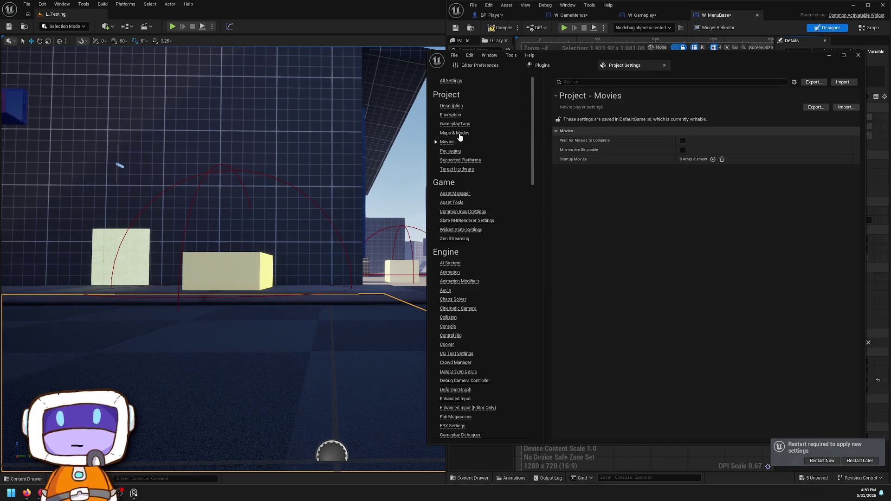
# Step: Inspect the Maps & Modes Game Instance Class choices, leaving the class unchanged
pyautogui.click(456, 134)
pyautogui.click(460, 124)
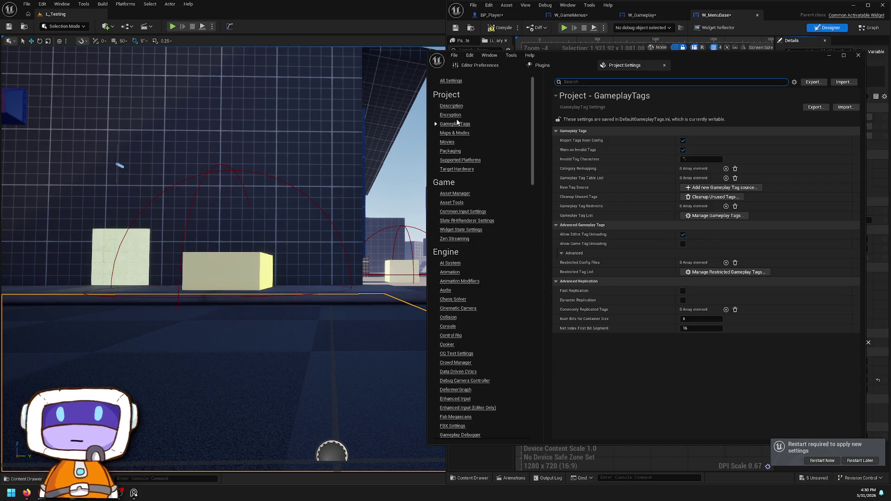
pyautogui.click(457, 115)
pyautogui.click(461, 133)
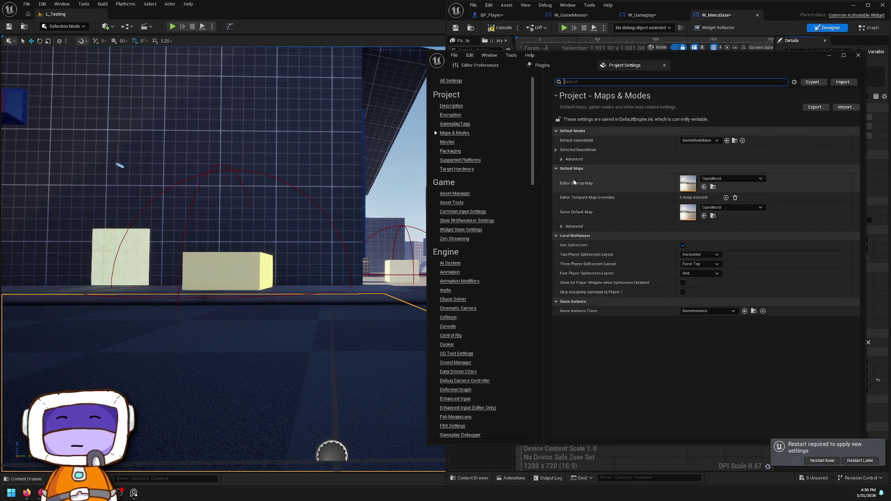
pyautogui.click(692, 313)
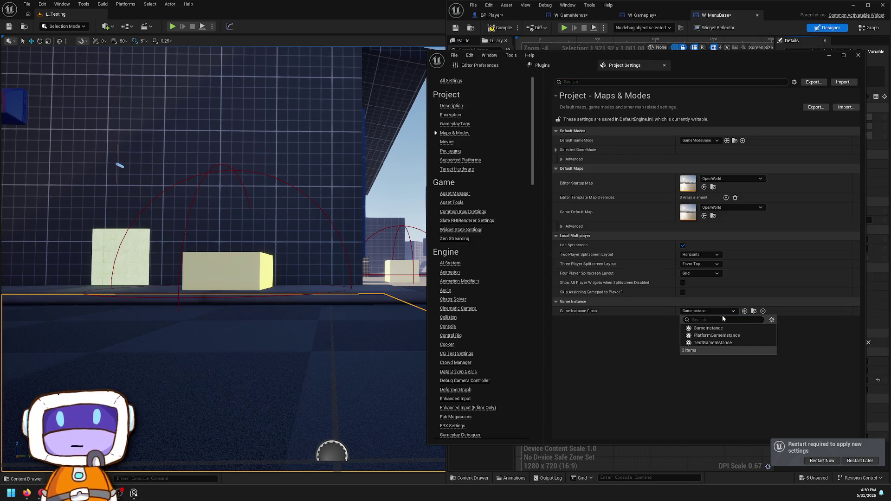
pyautogui.click(712, 312)
pyautogui.click(722, 310)
pyautogui.click(749, 316)
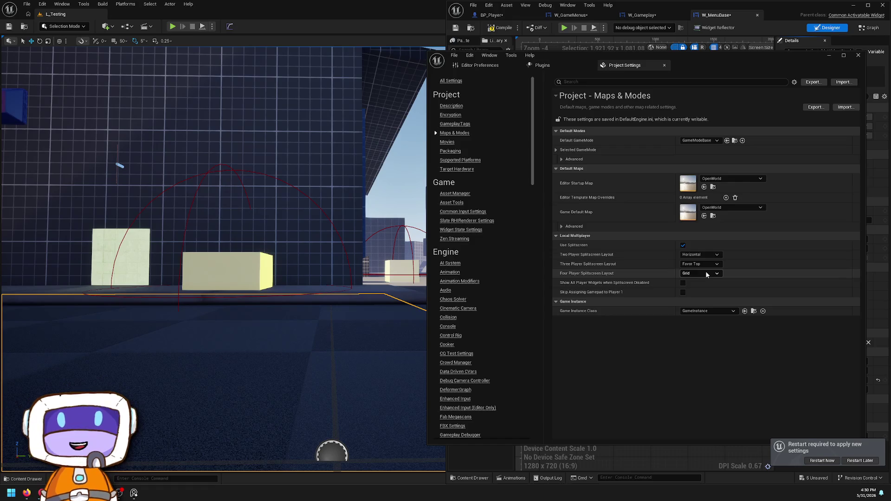
# Step: Expand the Advanced default map and game mode options, then list all project settings together
pyautogui.click(565, 228)
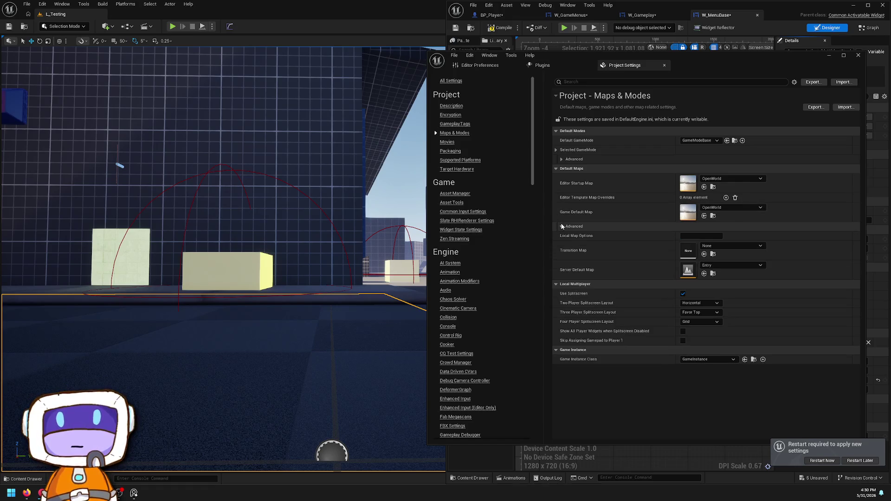
pyautogui.click(562, 159)
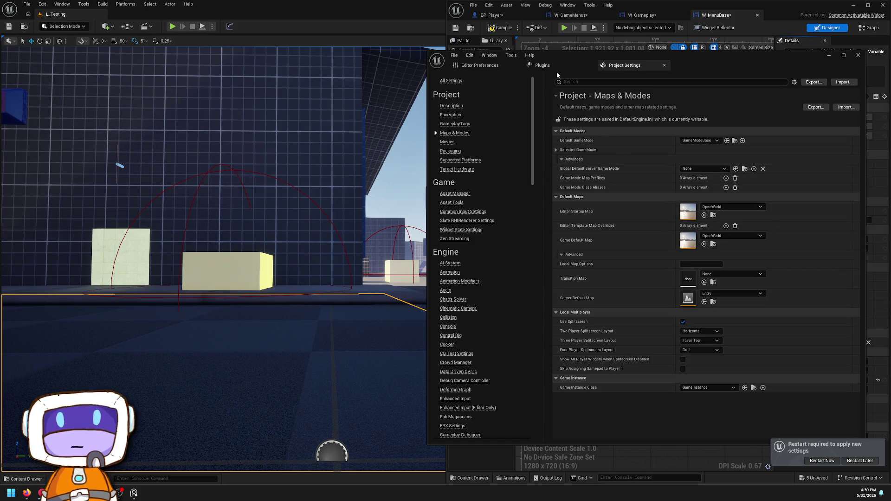
pyautogui.click(448, 81)
pyautogui.click(573, 81)
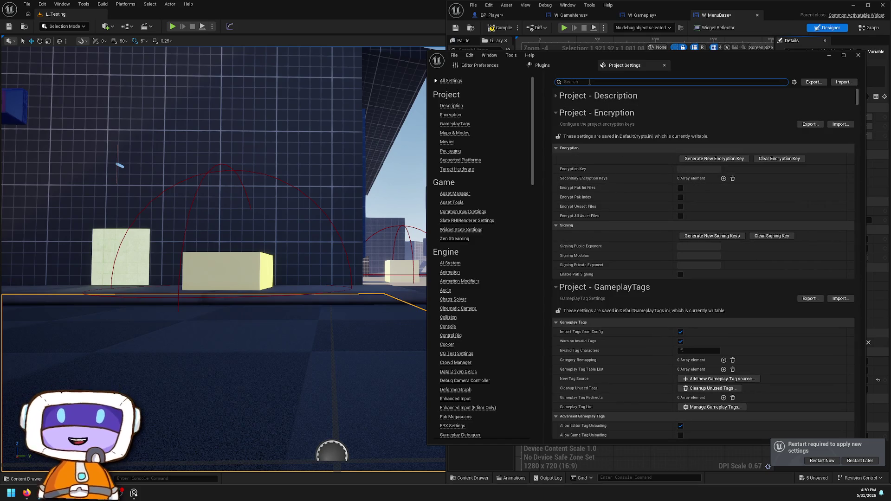
# Step: Filter settings by 'viewport' and set Game Viewport Client Class to CommonGameViewportClient
pyautogui.write('viewport')
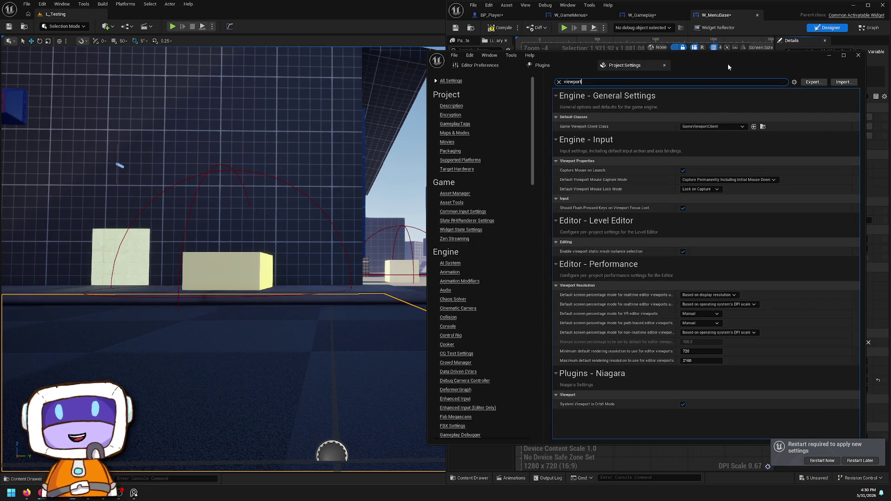
pyautogui.click(704, 126)
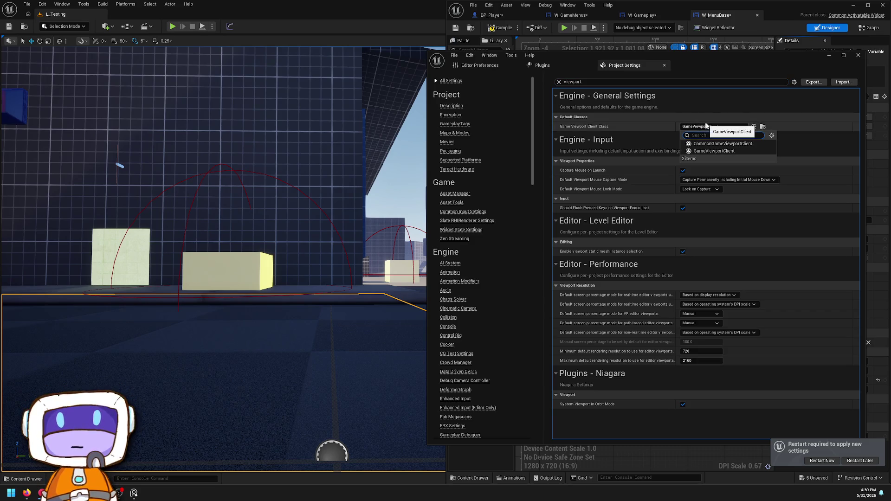
pyautogui.click(720, 143)
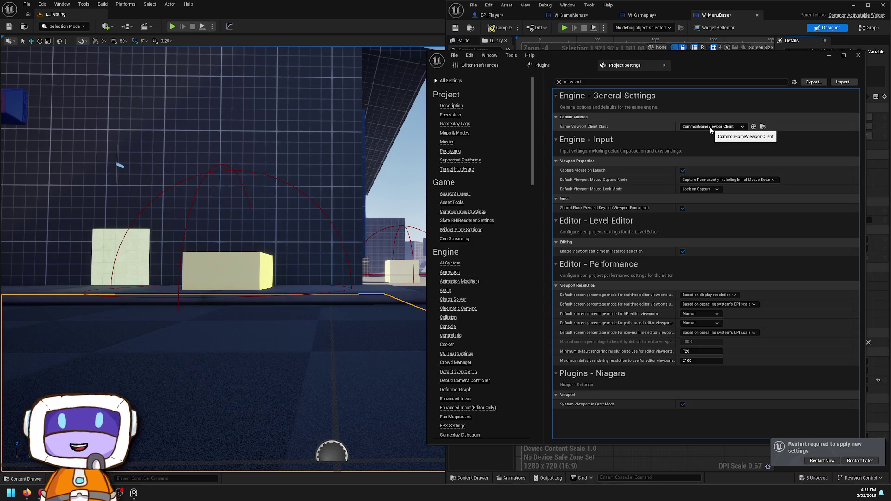
pyautogui.scroll(-5, 470, 242)
pyautogui.scroll(-3, 473, 263)
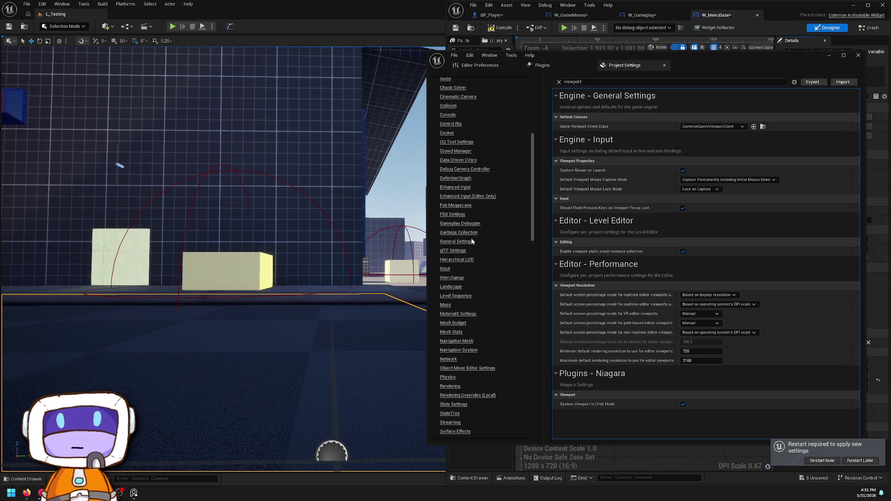
pyautogui.scroll(2, 461, 202)
pyautogui.scroll(7, 461, 195)
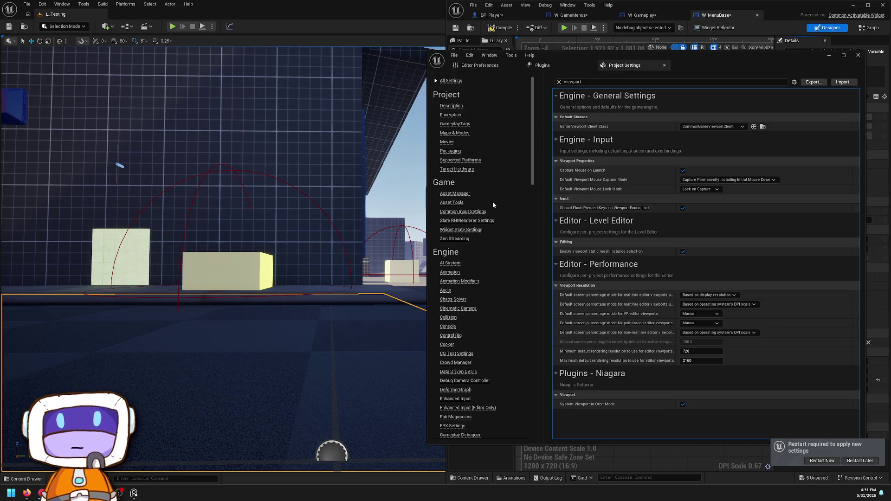
pyautogui.scroll(-9, 492, 201)
pyautogui.scroll(-15, 505, 225)
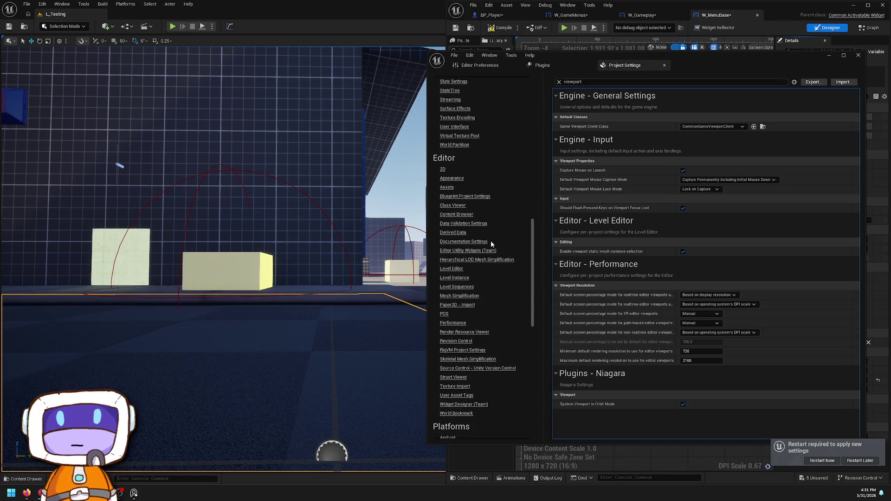
pyautogui.scroll(-1, 482, 250)
pyautogui.scroll(-17, 483, 250)
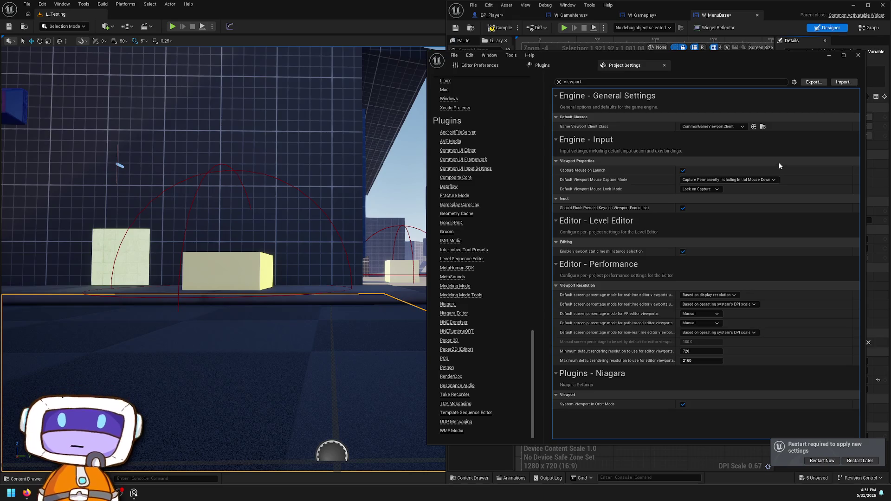
# Step: Close Project Settings, attempt to play, and open the failing W_MenuBase from the compile errors
pyautogui.click(858, 55)
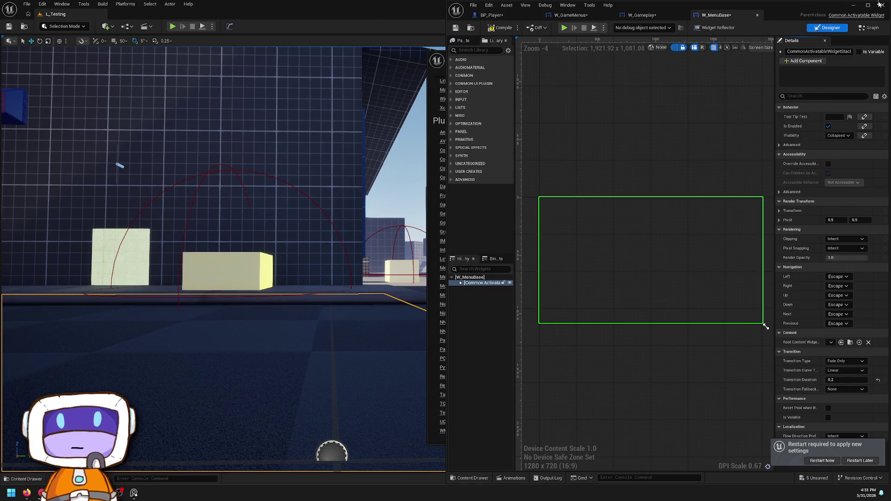
pyautogui.click(881, 5)
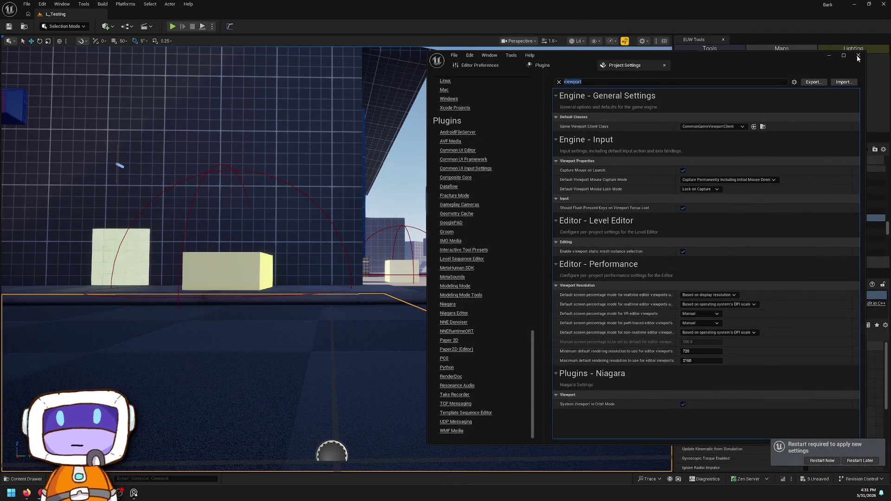
pyautogui.click(859, 55)
pyautogui.click(172, 27)
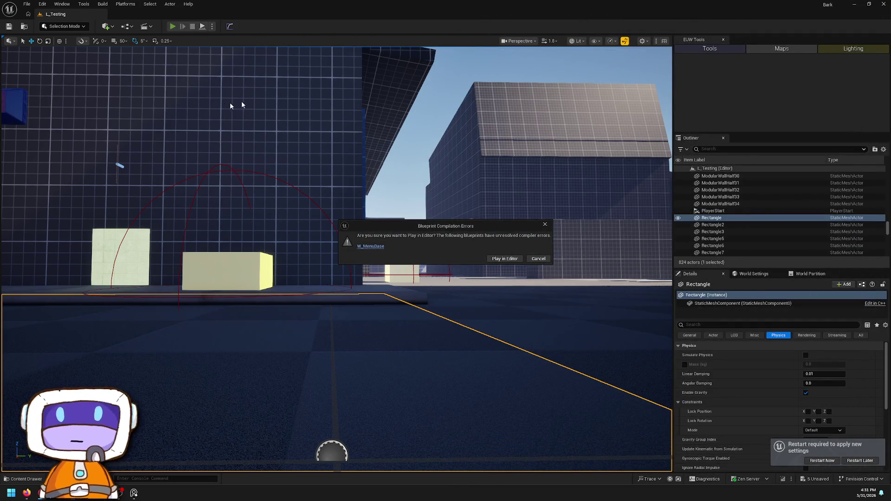
pyautogui.click(379, 247)
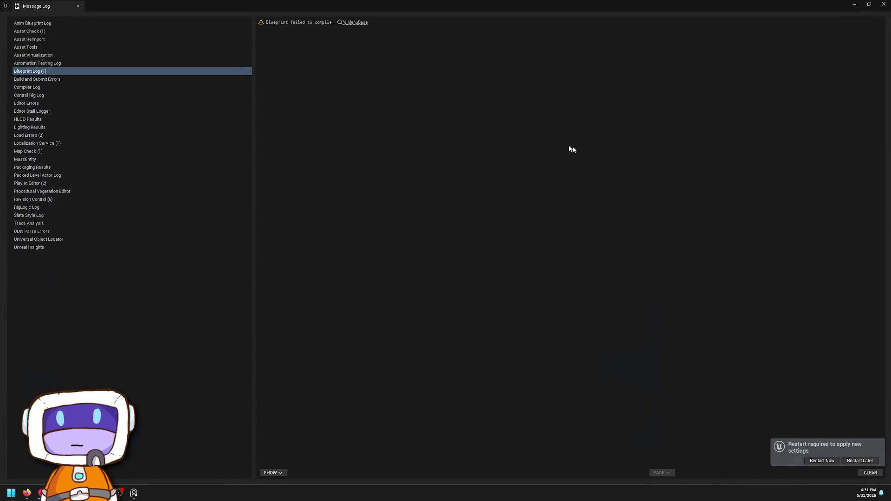
pyautogui.click(359, 24)
# Step: Mark W_MenuBase's widget stack as Is Variable, compile, and close the editor
pyautogui.moveTo(505, 68); pyautogui.dragTo(485, 12)
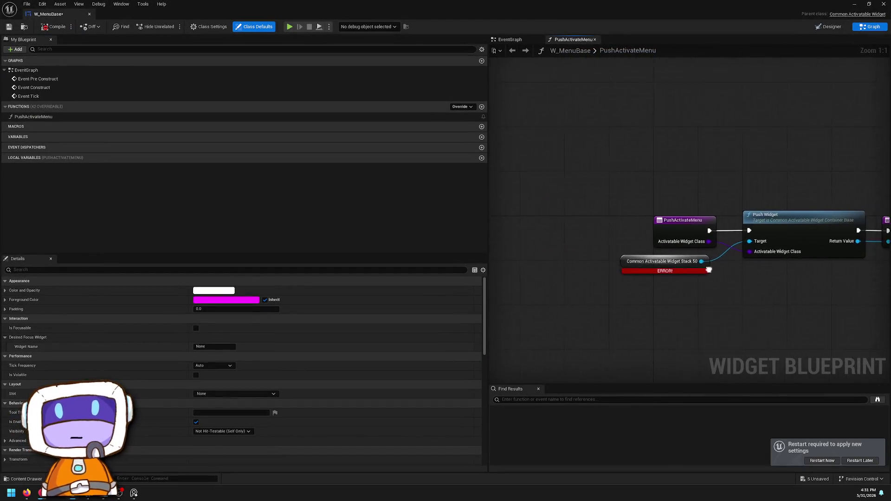
pyautogui.click(829, 27)
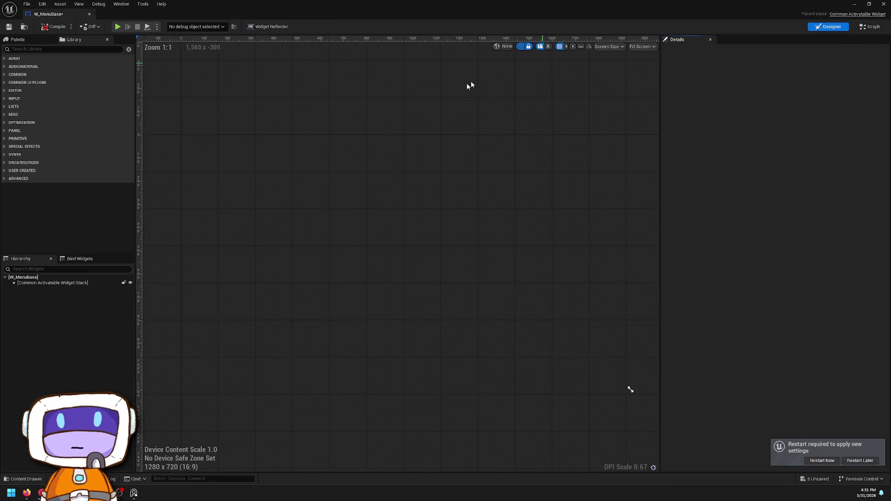
pyautogui.click(75, 283)
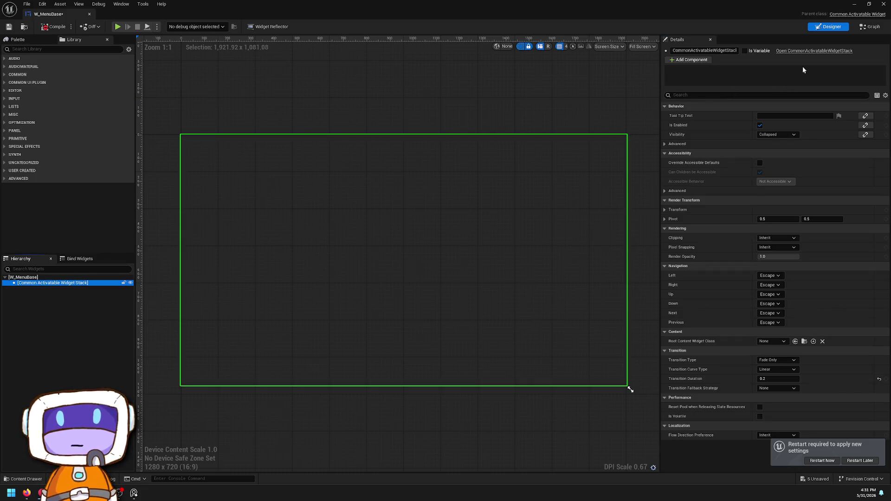
pyautogui.click(745, 52)
pyautogui.click(870, 27)
pyautogui.click(52, 24)
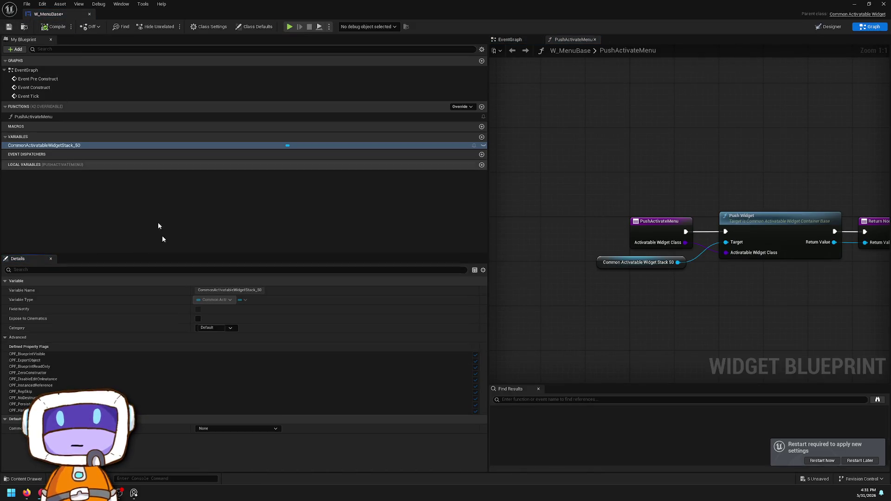
pyautogui.click(854, 3)
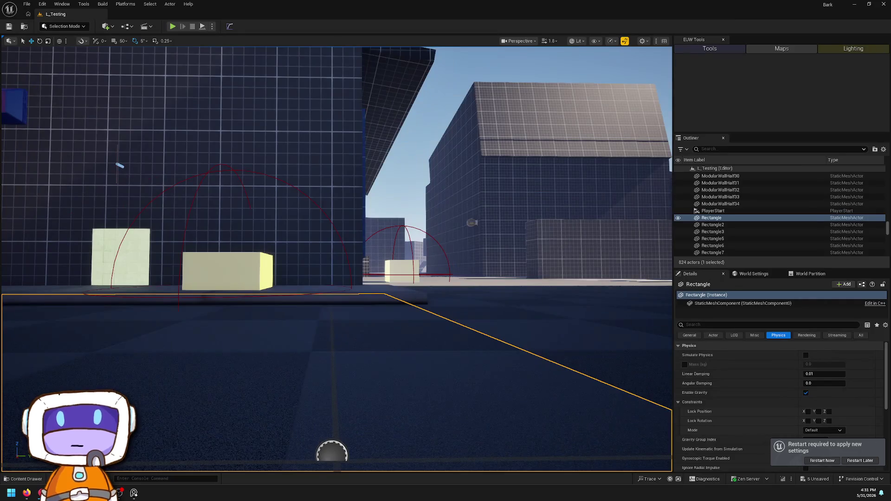
# Step: Start a play session with Play From Here in the level viewport
pyautogui.rightClick(418, 371)
pyautogui.click(452, 370)
pyautogui.rightClick(444, 369)
pyautogui.click(460, 360)
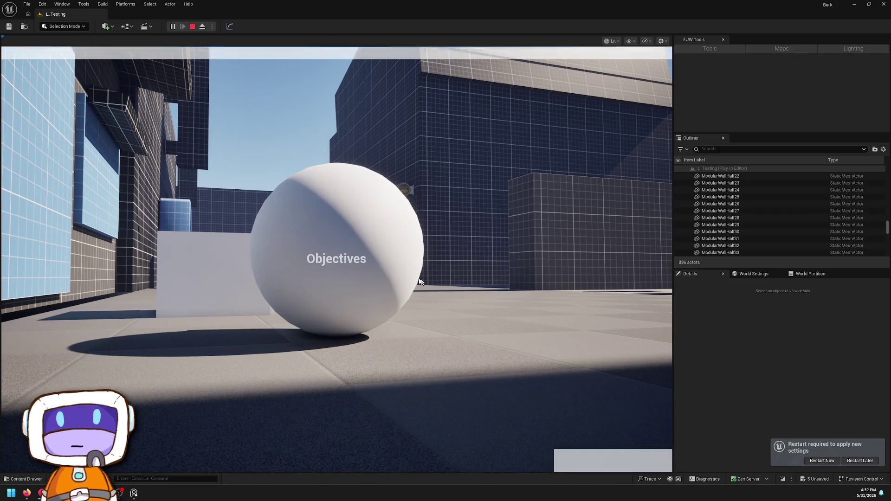
# Step: Stop the play session once the Objectives text has appeared
pyautogui.click(192, 27)
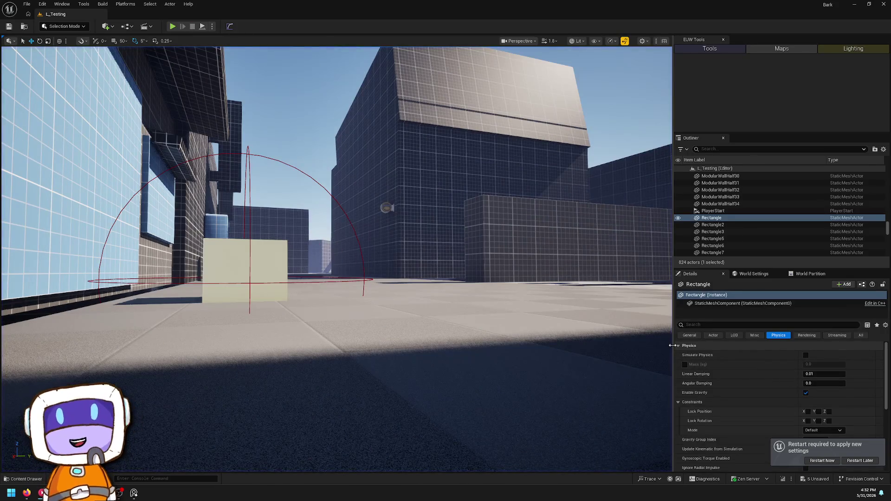
# Step: Choose Restart Now, then Save Selected for BP_Player, BP_Playercontroller and the three widgets
pyautogui.click(834, 464)
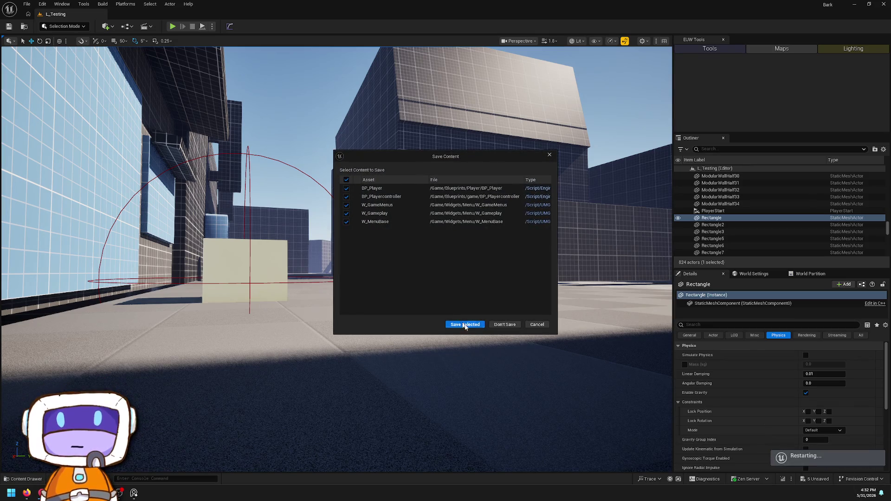
pyautogui.click(466, 324)
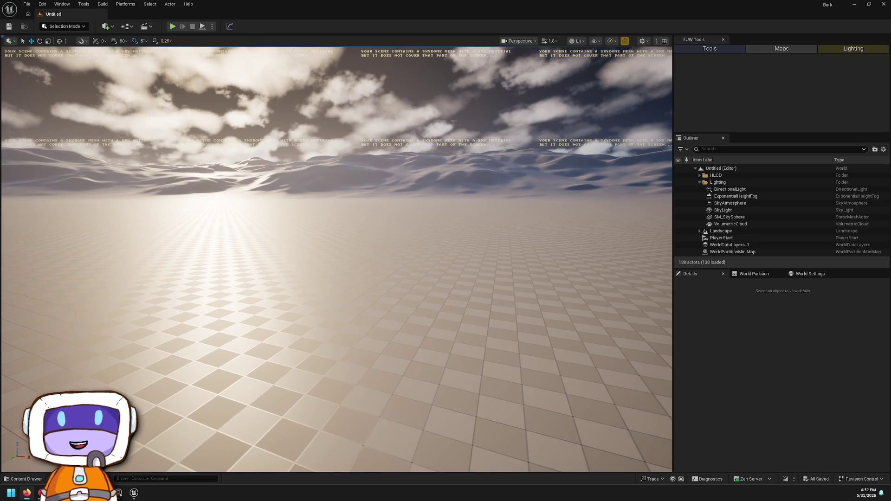
# Step: Open L_Testing from Content/Scenes in the Content Drawer and fly the camera over the level
pyautogui.click(24, 479)
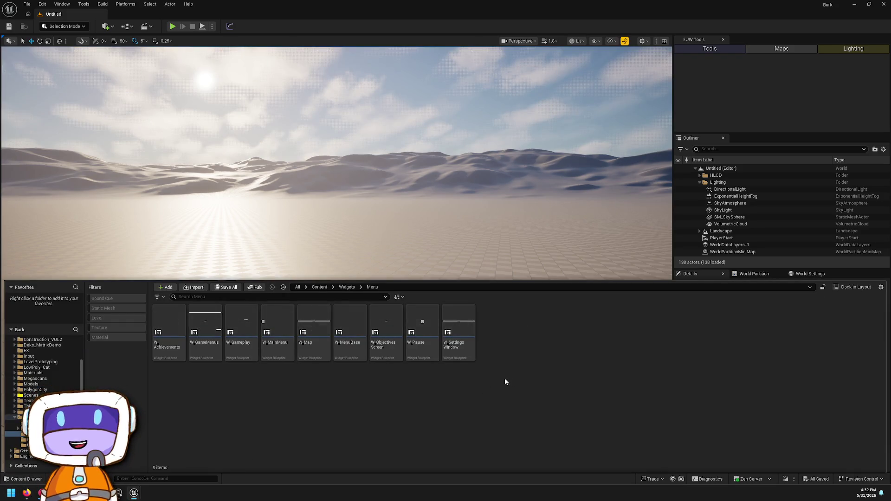
pyautogui.click(30, 395)
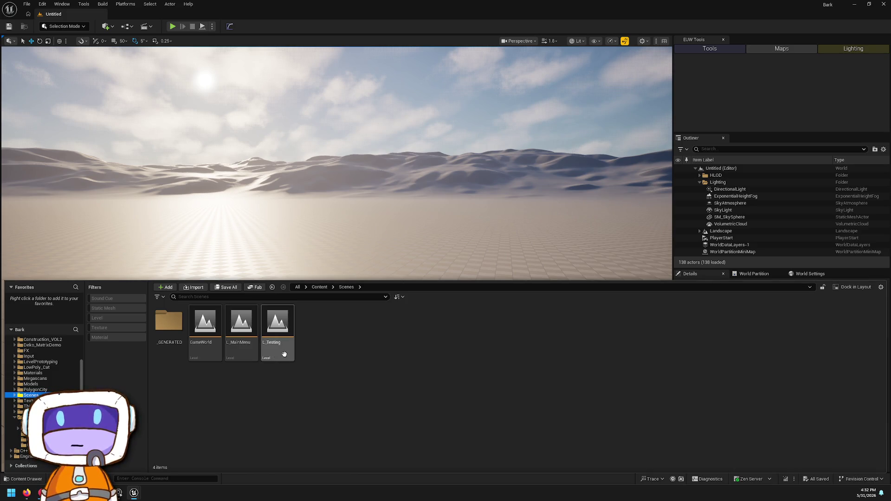
pyautogui.doubleClick(284, 354)
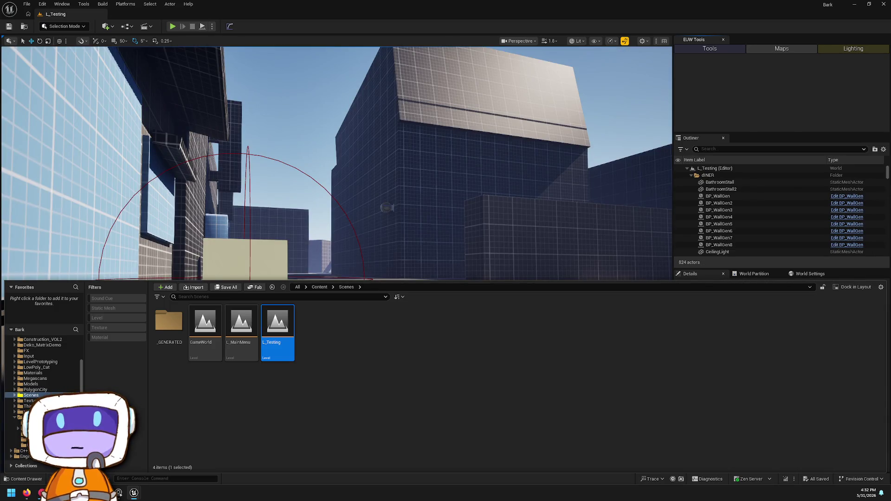
pyautogui.hotkey('ctrl', 'space')
pyautogui.moveTo(336, 259)
pyautogui.mouseDown()
pyautogui.moveTo(337, 279)
pyautogui.moveTo(371, 292)
pyautogui.moveTo(484, 292)
pyautogui.moveTo(492, 213)
pyautogui.mouseUp()
pyautogui.hotkey('ctrl', 'space')
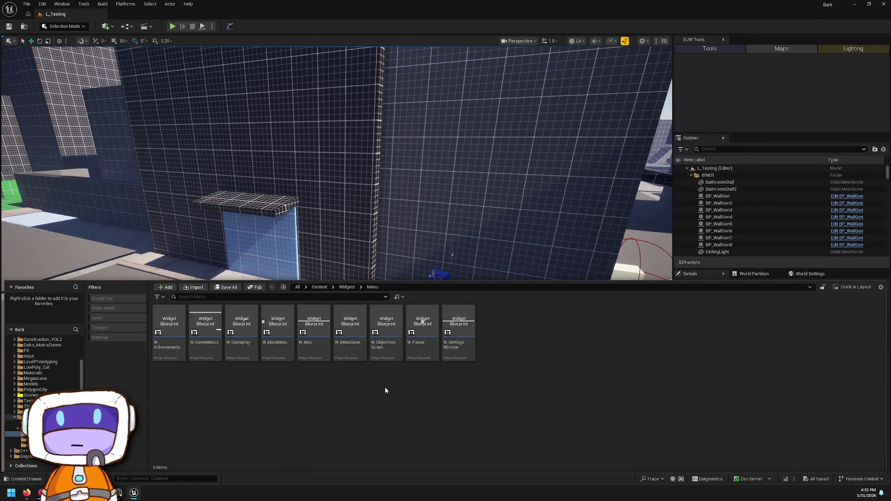
# Step: Play-test L_Testing with Play From Here and then the Play button, stopping each session
pyautogui.rightClick(477, 211)
pyautogui.click(510, 443)
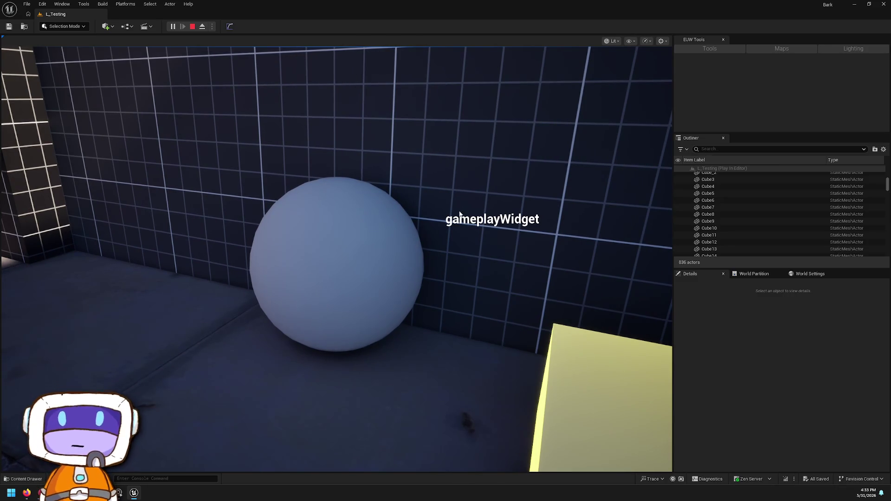
pyautogui.click(193, 27)
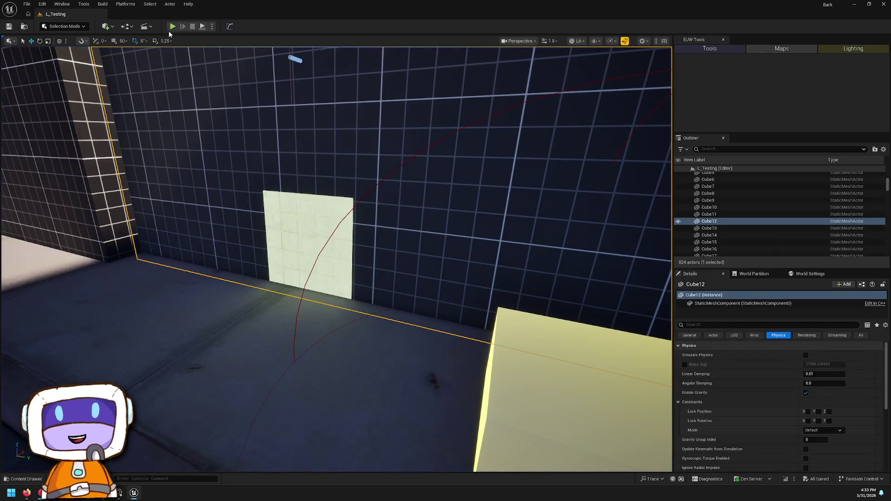
pyautogui.click(171, 28)
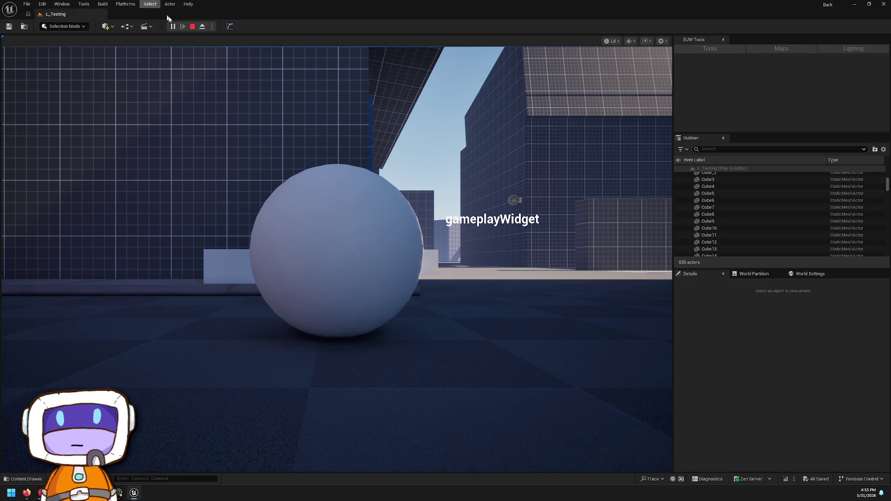
pyautogui.click(193, 26)
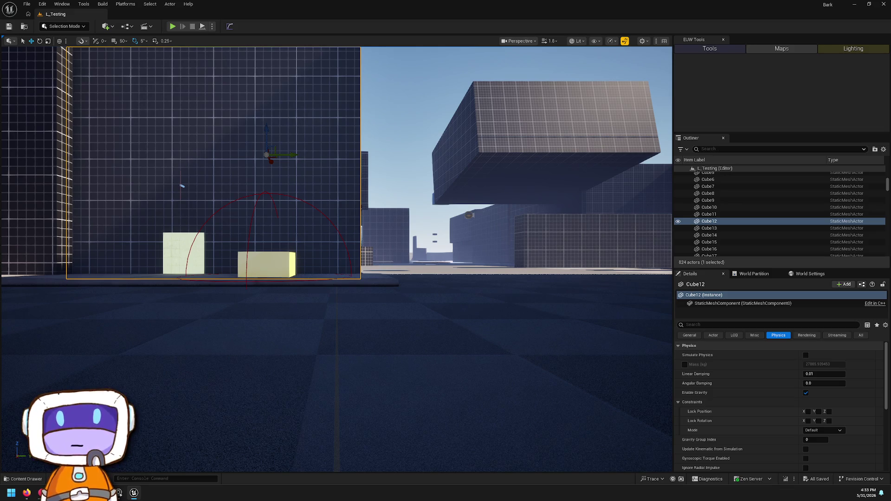
pyautogui.moveTo(560, 5); pyautogui.dragTo(553, 105)
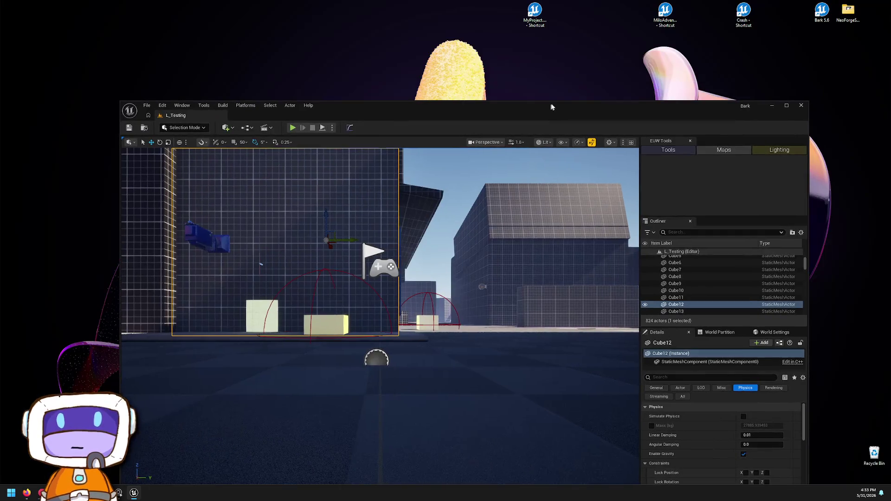
# Step: Launch MyProject from its desktop shortcut and maximize the new editor window
pyautogui.click(538, 22)
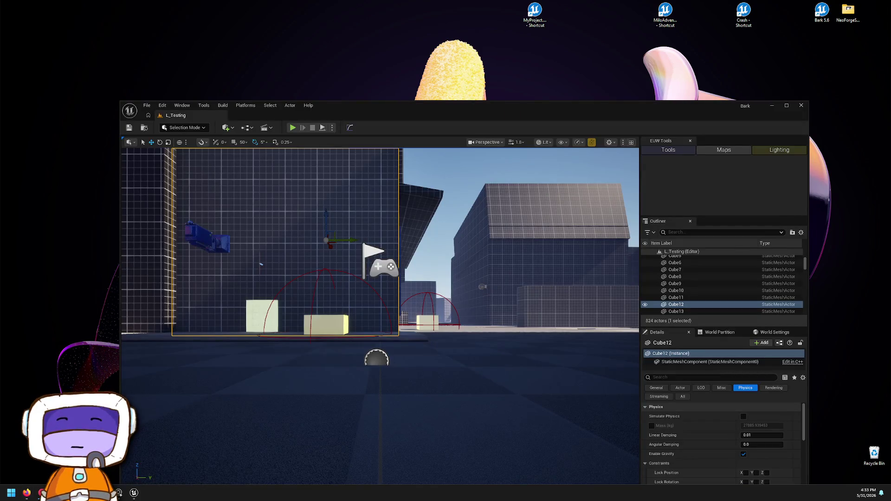
pyautogui.press('super+Up')
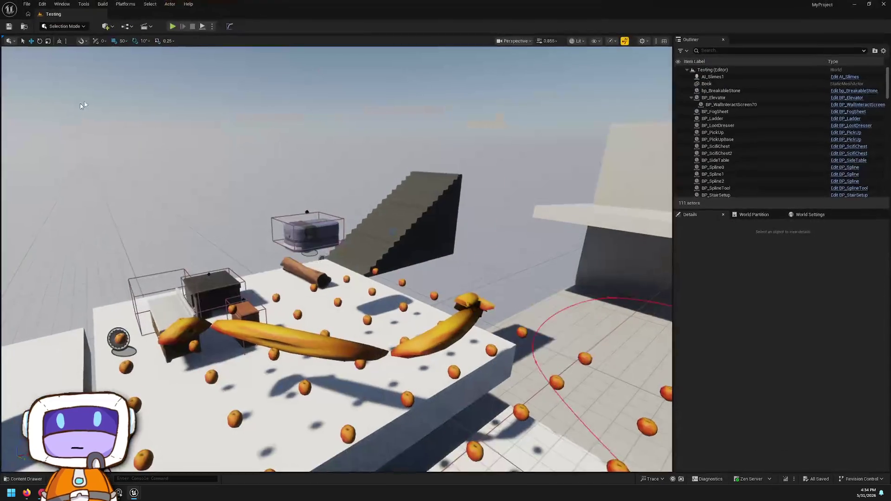
pyautogui.hotkey('ctrl', 'space')
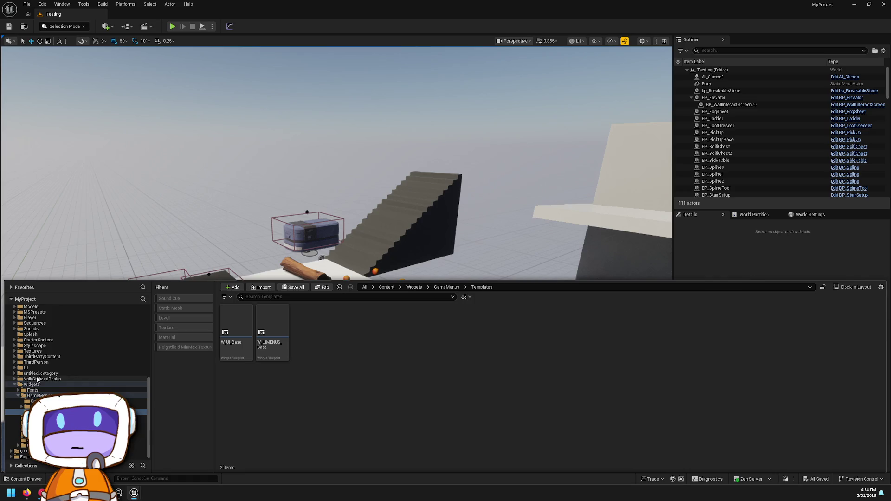
# Step: Look through the project's UI content folder, then close the content drawer
pyautogui.click(74, 362)
pyautogui.click(56, 373)
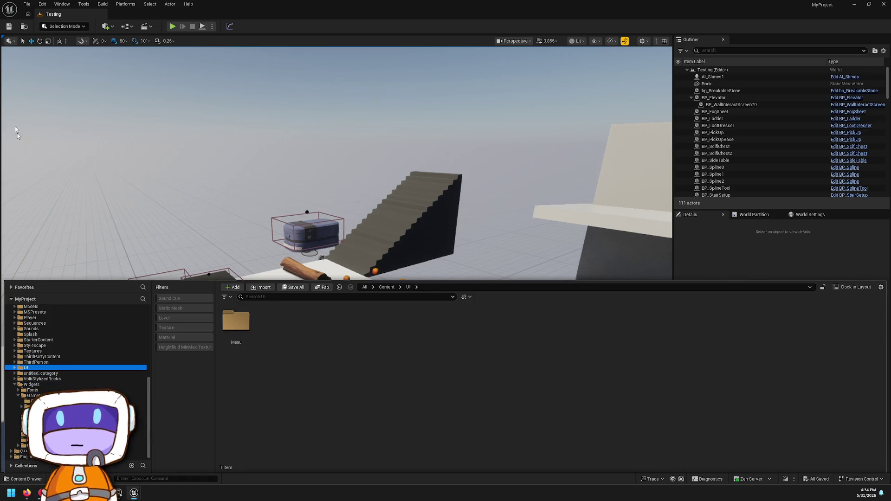
pyautogui.click(41, 4)
# Step: Search Project Settings for 'viewport', review Game > Common Input Settings, then close Project Settings
pyautogui.click(75, 116)
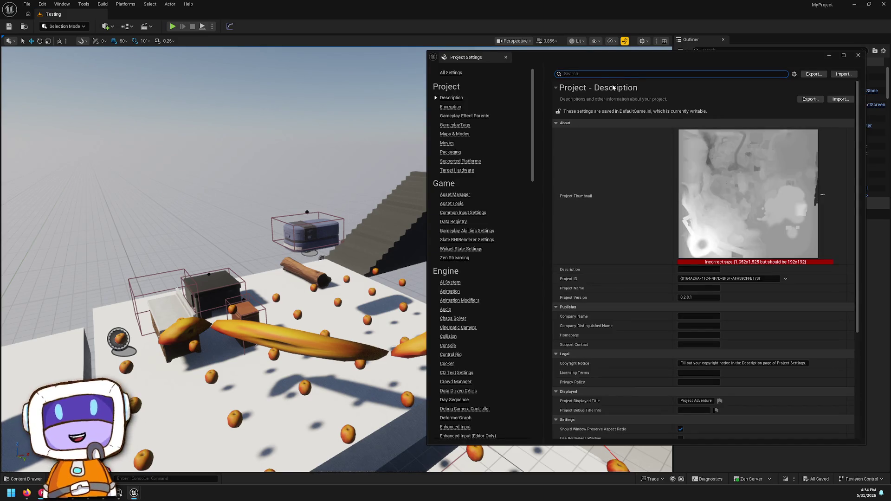
pyautogui.write('vewpo')
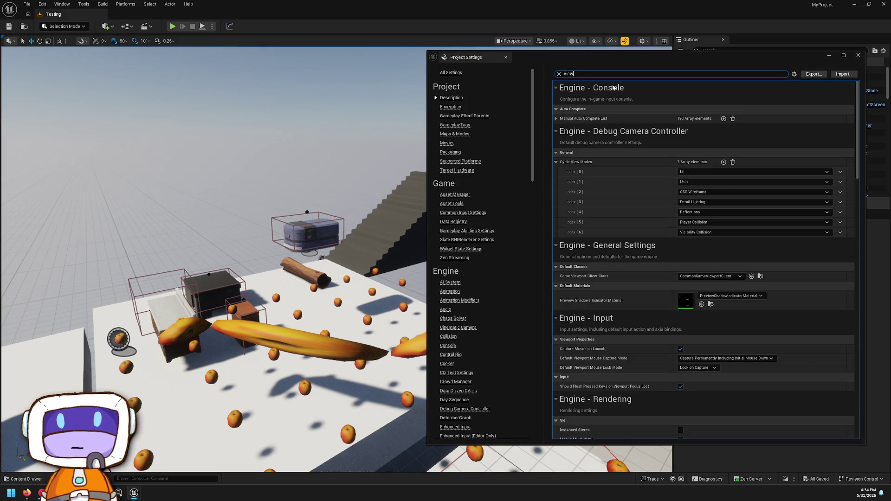
pyautogui.write('rt')
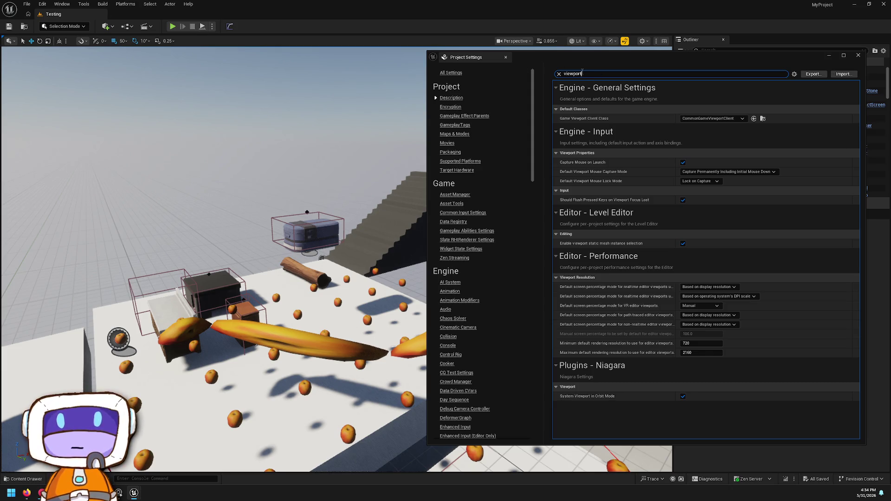
pyautogui.click(475, 83)
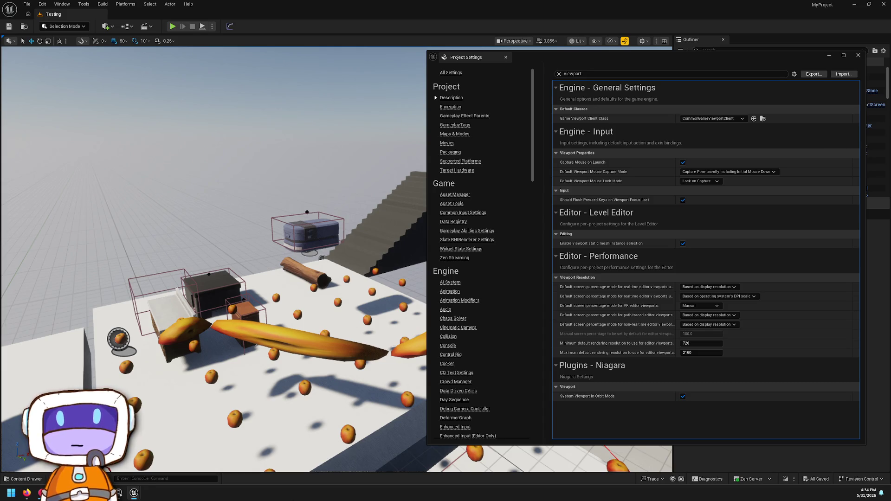
pyautogui.click(481, 214)
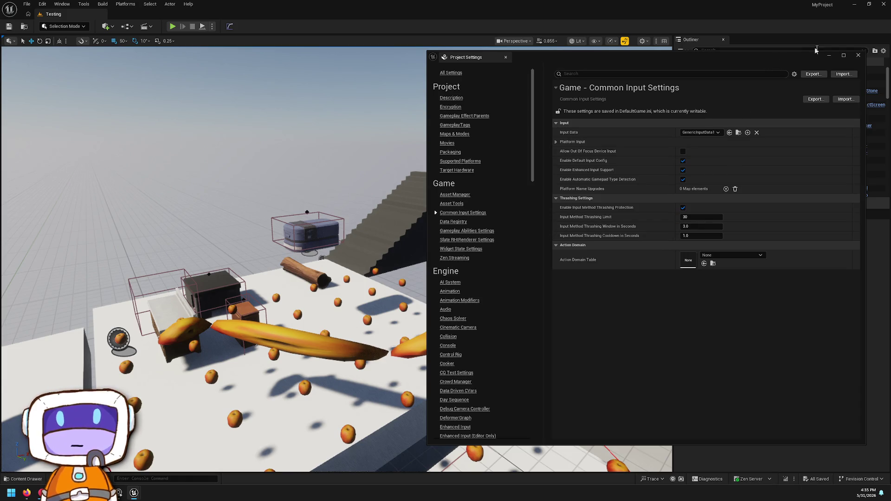
pyautogui.click(858, 55)
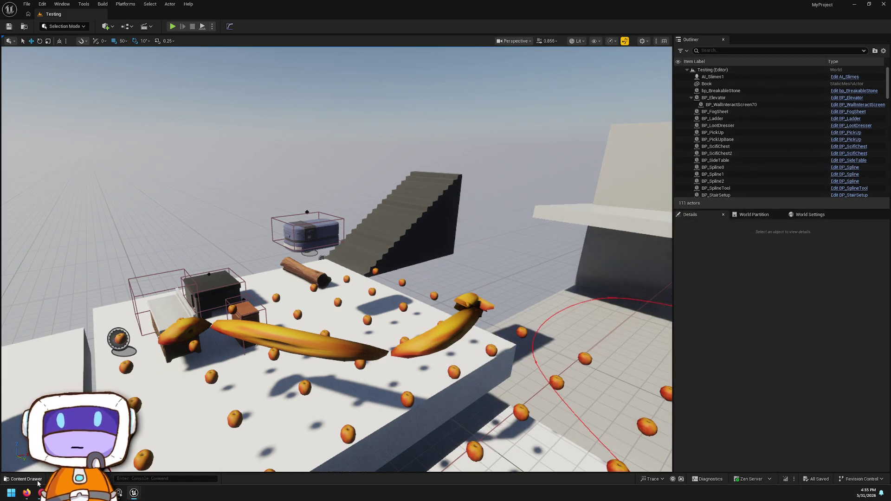
# Step: Browse the UI Menu, untitled_category and Art icon folders in the content browser
pyautogui.hotkey('ctrl', 'space')
pyautogui.doubleClick(237, 320)
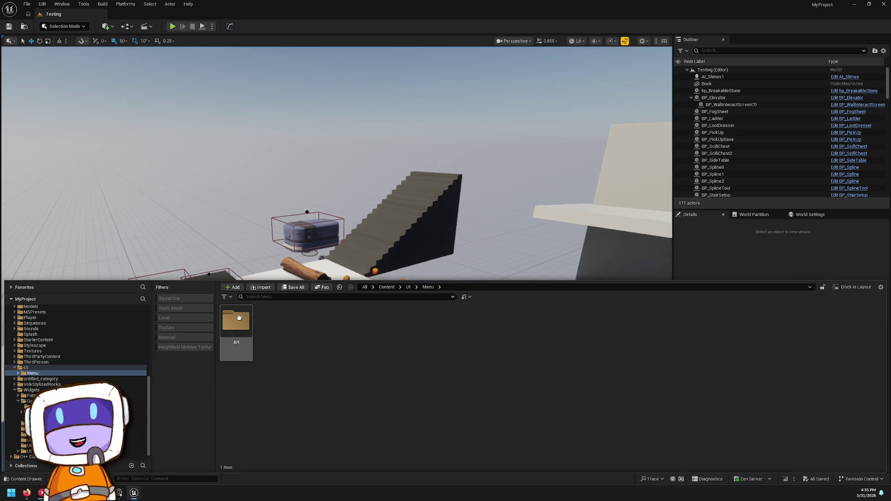
pyautogui.click(239, 318)
pyautogui.click(57, 379)
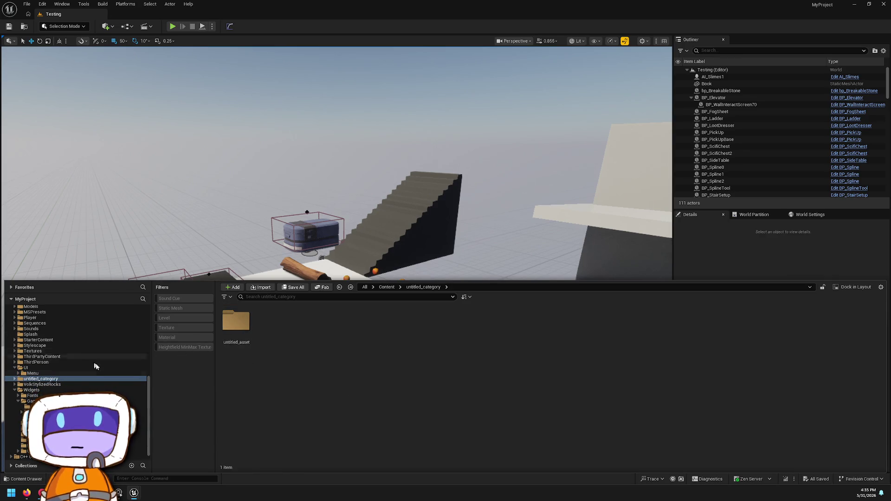
pyautogui.click(18, 373)
pyautogui.click(33, 378)
pyautogui.click(241, 309)
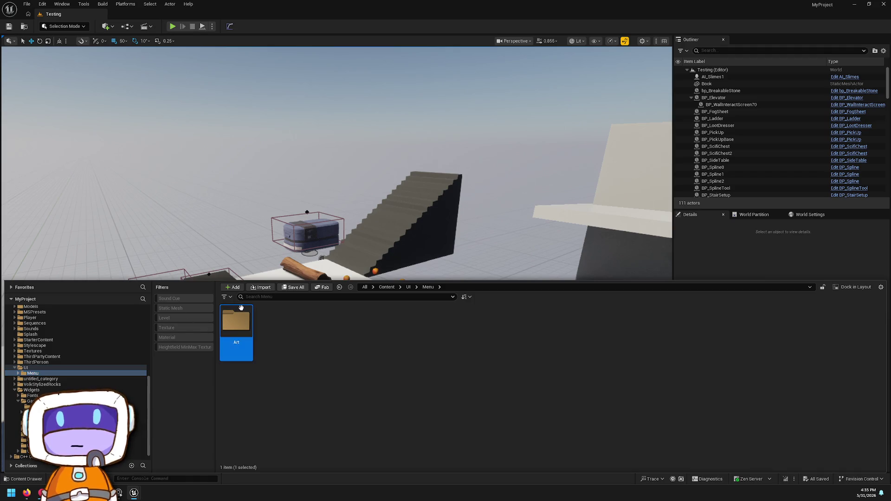
pyautogui.scroll(10, 70, 364)
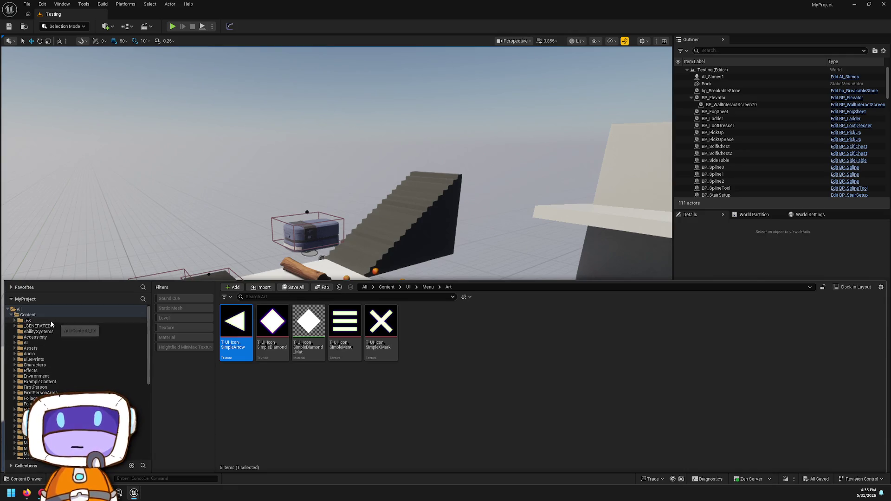
# Step: Check the Accessibility and InputRemapping folders, then open W_MenuPause from Widgets > GameMenus
pyautogui.click(51, 337)
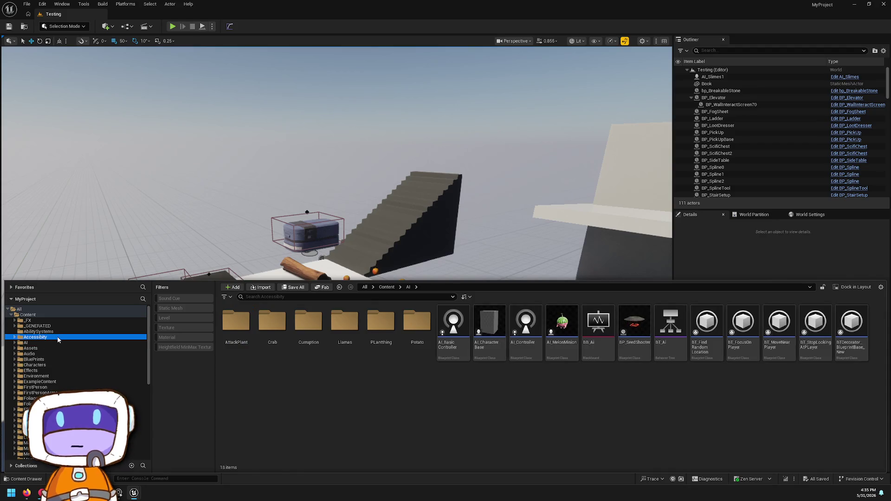
pyautogui.scroll(-10, 57, 357)
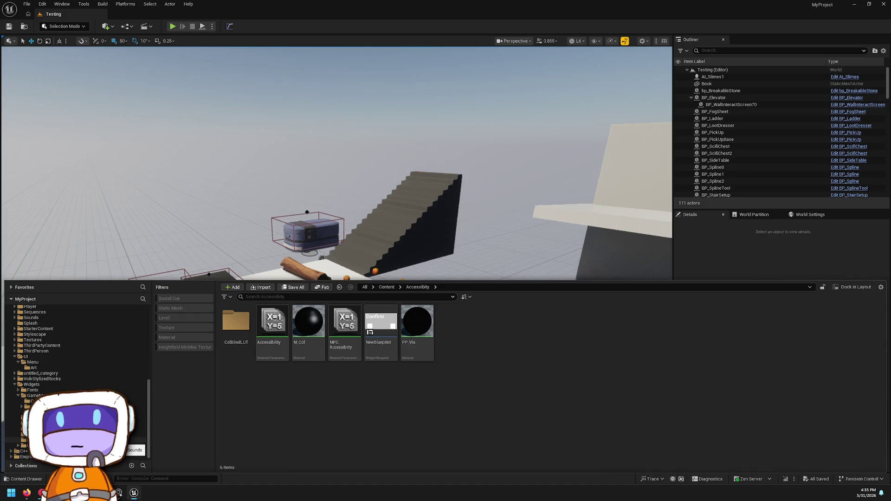
pyautogui.click(33, 417)
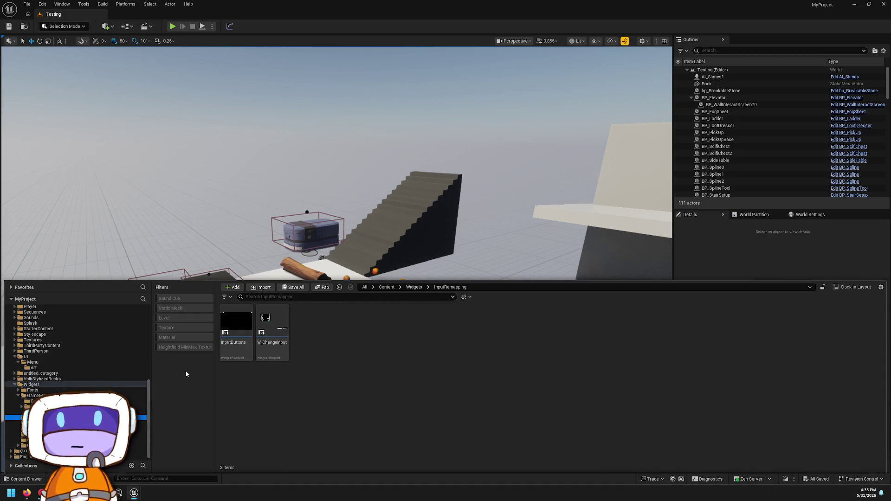
pyautogui.click(31, 385)
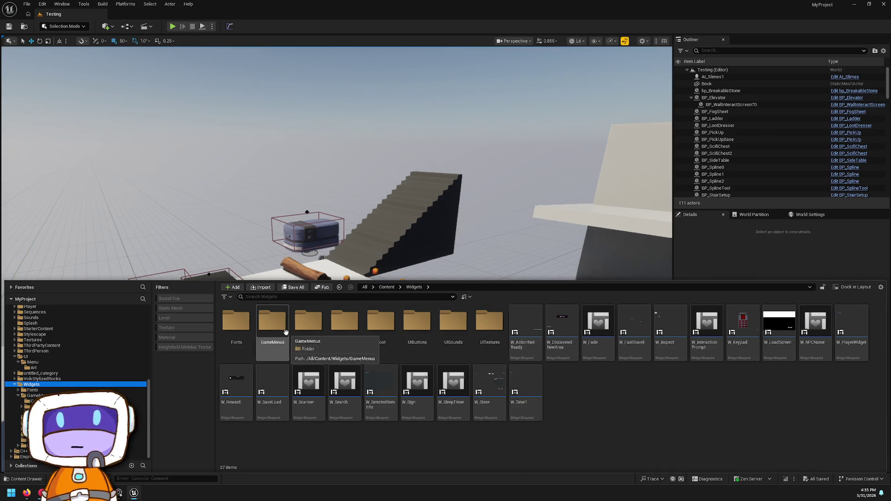
pyautogui.doubleClick(285, 338)
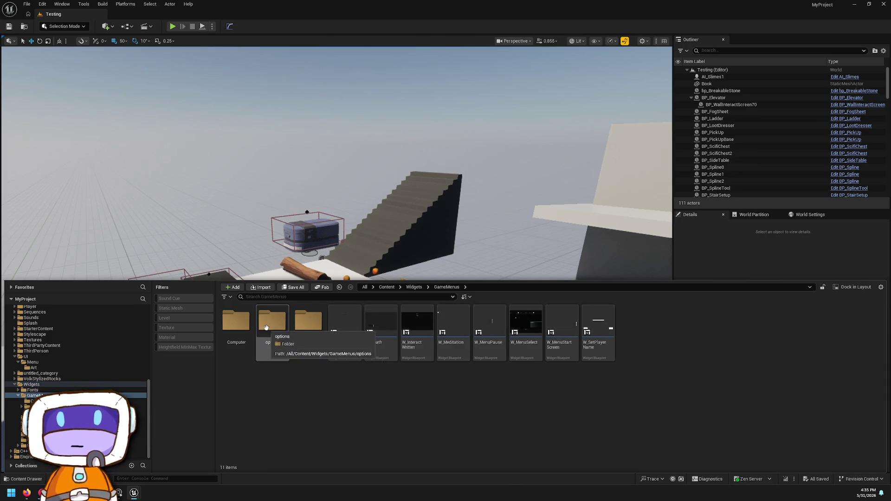
pyautogui.click(483, 348)
pyautogui.doubleClick(482, 347)
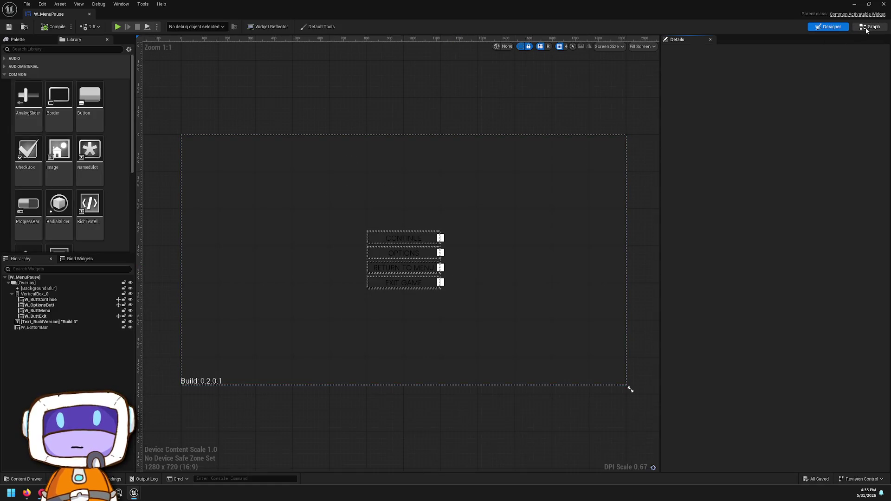
# Step: Pan W_MenuPause's event graph to the Event Construct and Set Input Mode chain
pyautogui.click(867, 27)
pyautogui.scroll(-1, 617, 139)
pyautogui.moveTo(625, 159)
pyautogui.mouseDown()
pyautogui.moveTo(565, 155)
pyautogui.moveTo(668, 147)
pyautogui.moveTo(589, 177)
pyautogui.mouseUp()
pyautogui.scroll(-3, 601, 193)
pyautogui.scroll(4, 734, 267)
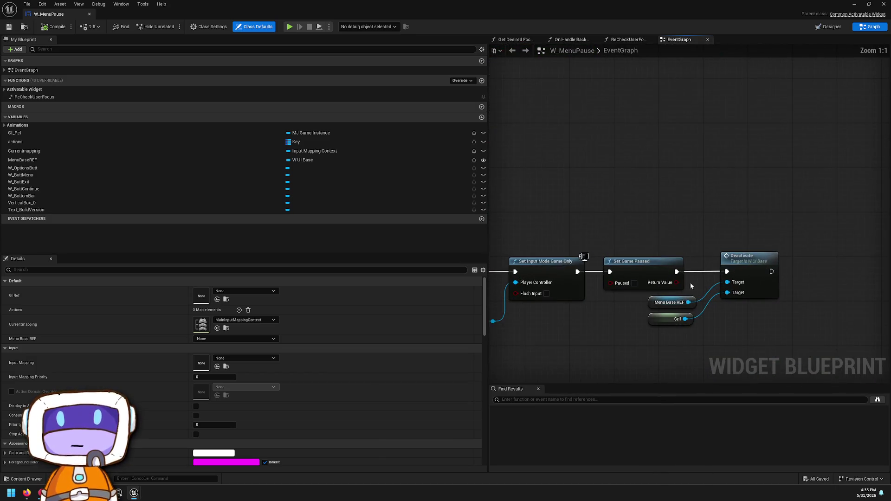
pyautogui.scroll(-4, 604, 209)
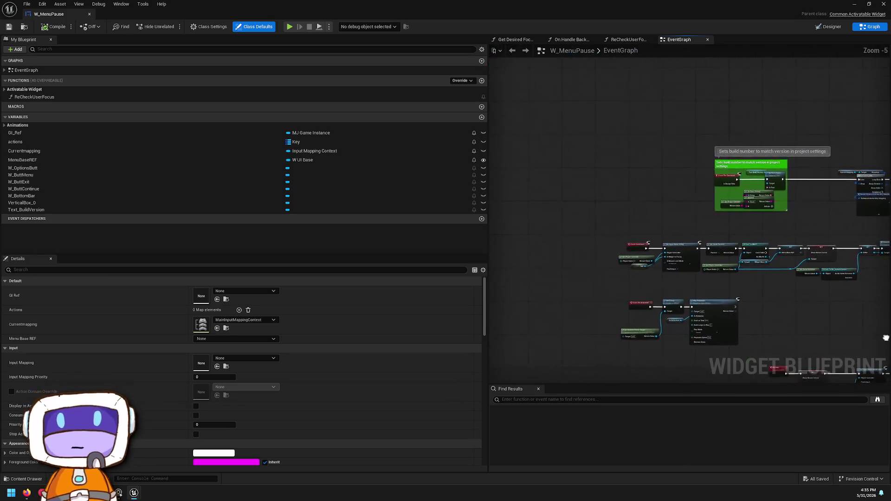
pyautogui.scroll(4, 772, 195)
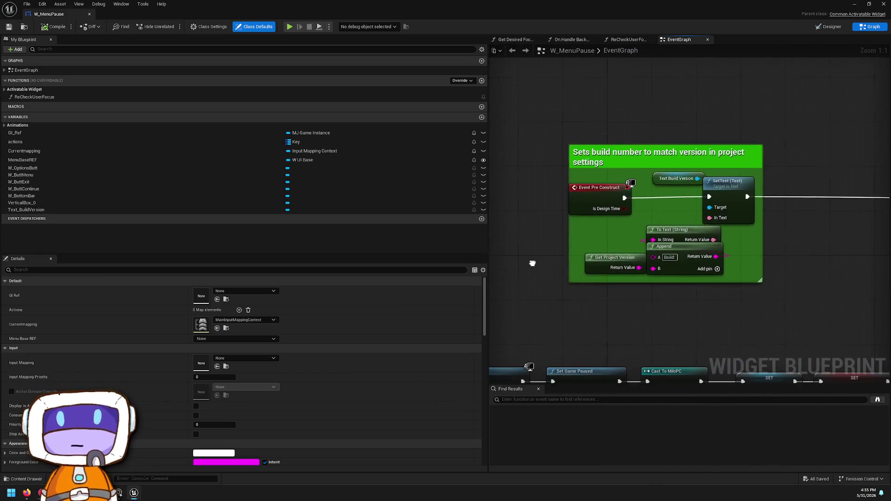
pyautogui.moveTo(526, 266)
pyautogui.mouseDown()
pyautogui.moveTo(567, 126)
pyautogui.moveTo(715, 176)
pyautogui.mouseUp()
pyautogui.scroll(-1, 567, 125)
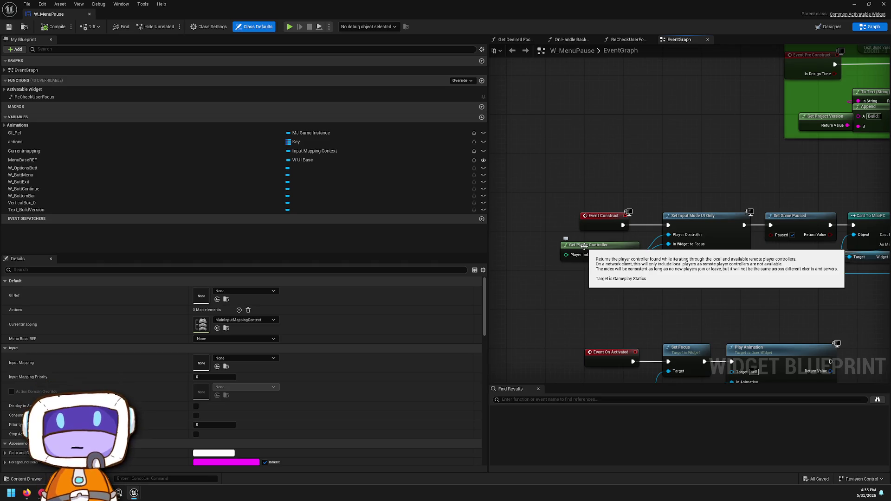
pyautogui.moveTo(670, 183); pyautogui.dragTo(613, 114)
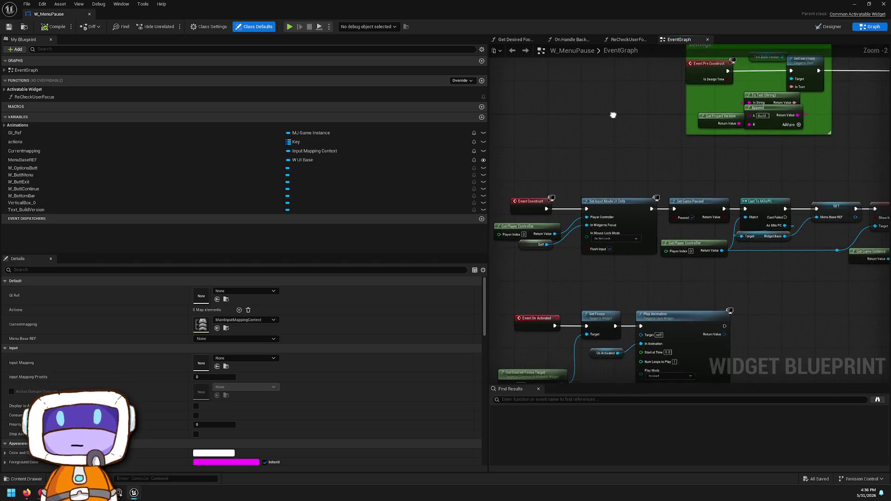
pyautogui.scroll(1, 657, 203)
pyautogui.moveTo(623, 177)
pyautogui.mouseDown()
pyautogui.moveTo(696, 175)
pyautogui.moveTo(597, 179)
pyautogui.mouseUp()
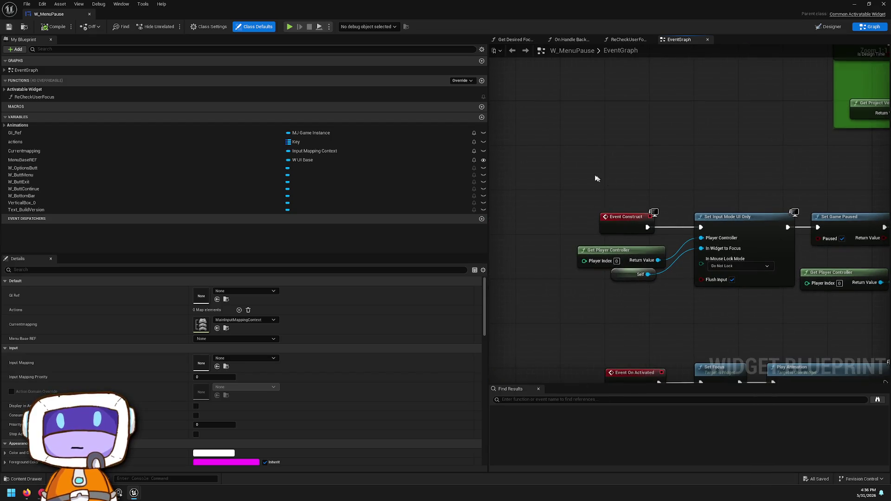
# Step: Select the Set Input Mode UI Only, Set Game Paused and Get Player Controller nodes
pyautogui.moveTo(643, 220)
pyautogui.mouseDown()
pyautogui.moveTo(534, 221)
pyautogui.moveTo(489, 203)
pyautogui.moveTo(649, 297)
pyautogui.mouseUp()
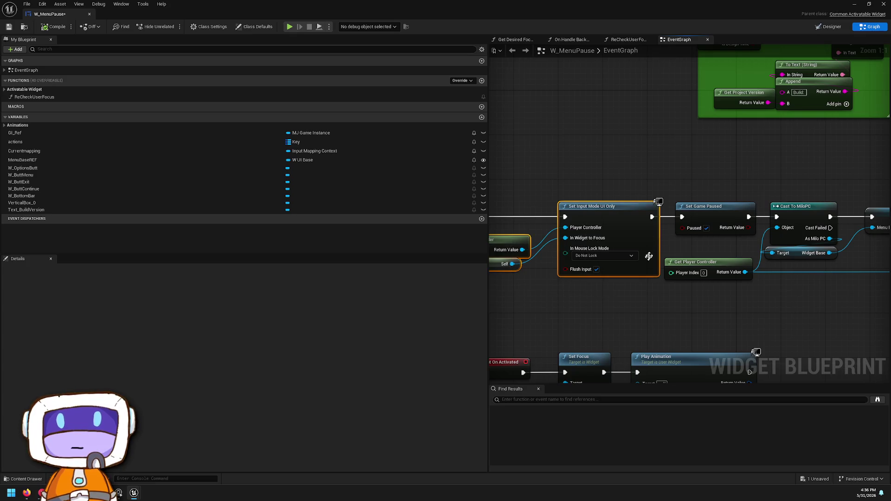
pyautogui.moveTo(728, 229); pyautogui.dragTo(573, 239)
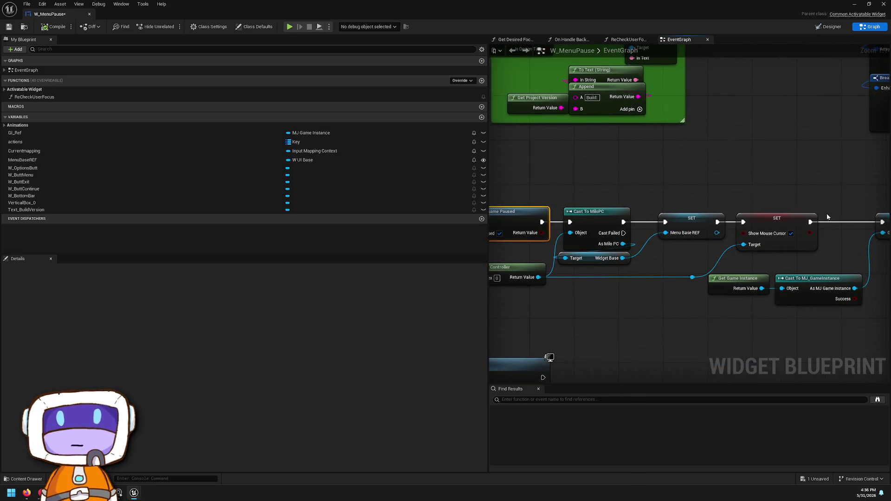
pyautogui.moveTo(828, 217); pyautogui.dragTo(770, 219)
pyautogui.moveTo(509, 225)
pyautogui.mouseDown()
pyautogui.moveTo(659, 217)
pyautogui.moveTo(637, 217)
pyautogui.mouseUp()
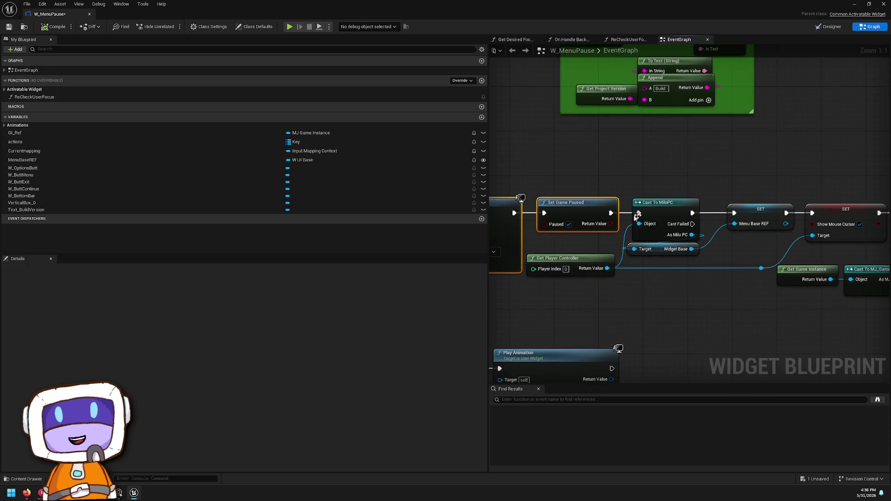
pyautogui.keyDown('ctrl'); pyautogui.click(585, 267); pyautogui.keyUp('ctrl')
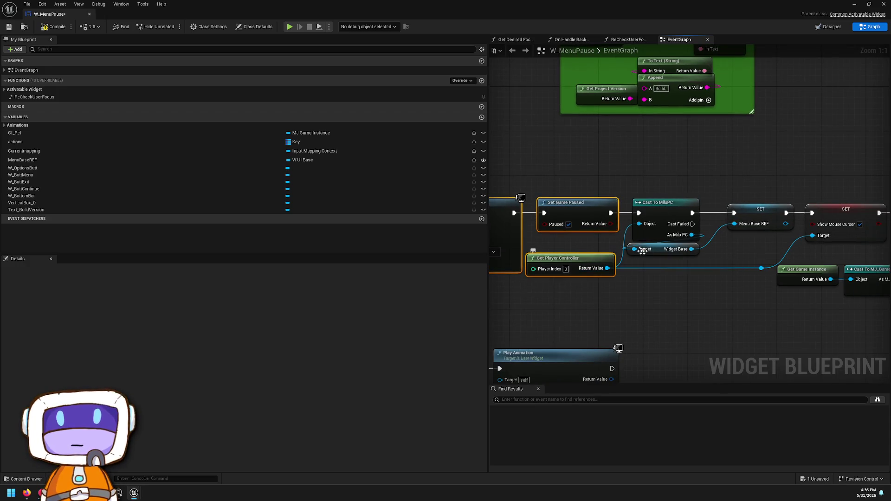
pyautogui.moveTo(724, 242); pyautogui.dragTo(584, 255)
pyautogui.click(705, 230)
pyautogui.moveTo(799, 231); pyautogui.dragTo(657, 218)
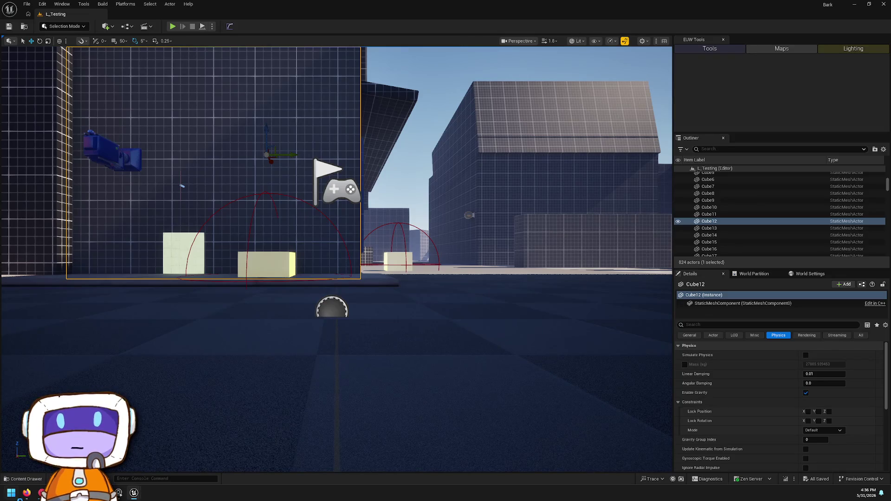
# Step: Paste the copied pause and input-mode nodes into W_GameMenus' event graph
pyautogui.click(6, 480)
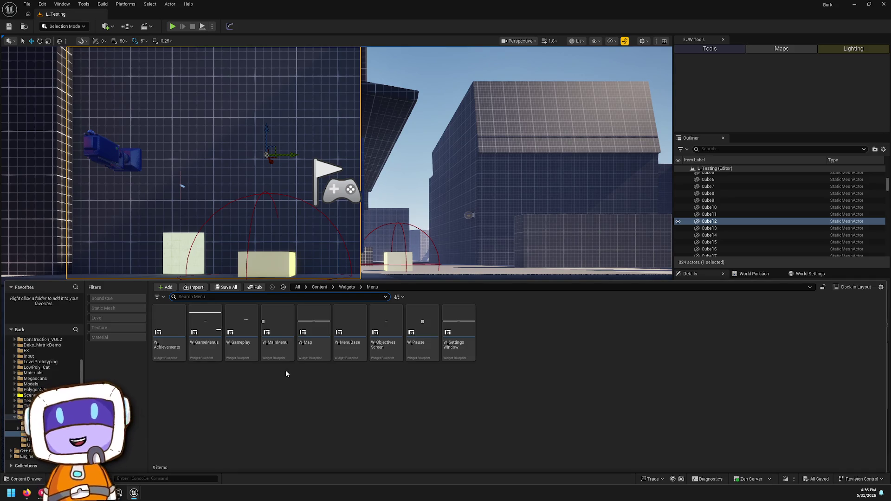
pyautogui.moveTo(262, 344)
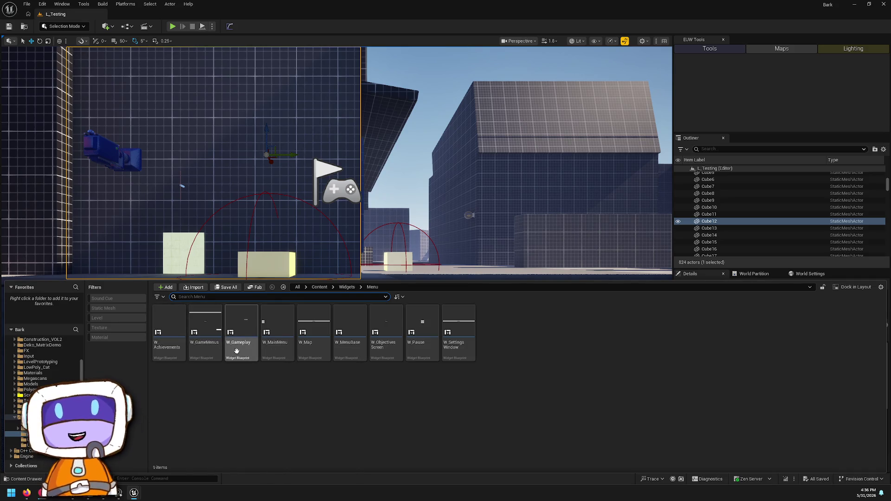
pyautogui.moveTo(208, 351)
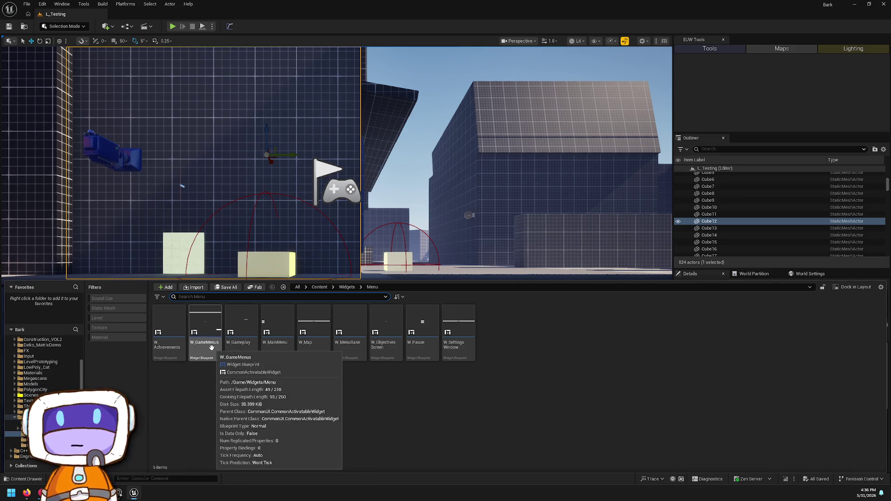
pyautogui.doubleClick(211, 347)
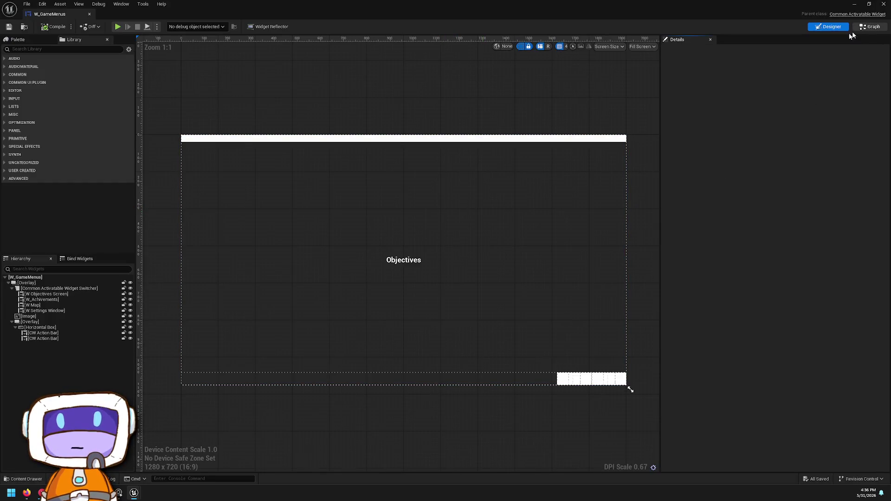
pyautogui.click(868, 27)
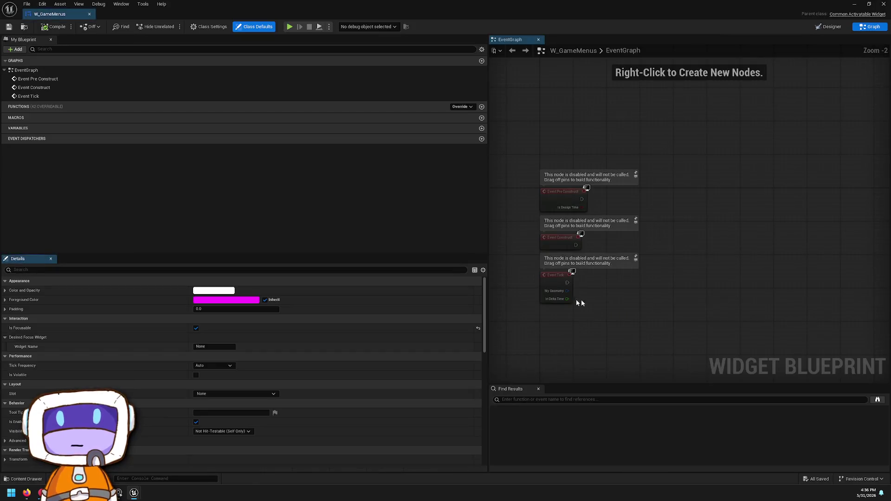
pyautogui.hotkey('ctrl', 'v')
# Step: Add an Event On Activated node by searching 'activated'
pyautogui.scroll(2, 750, 186)
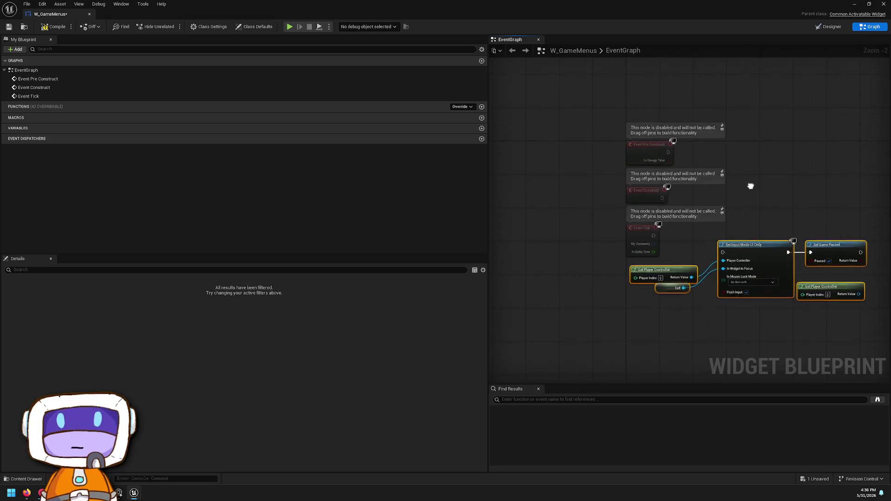
pyautogui.rightClick(715, 224)
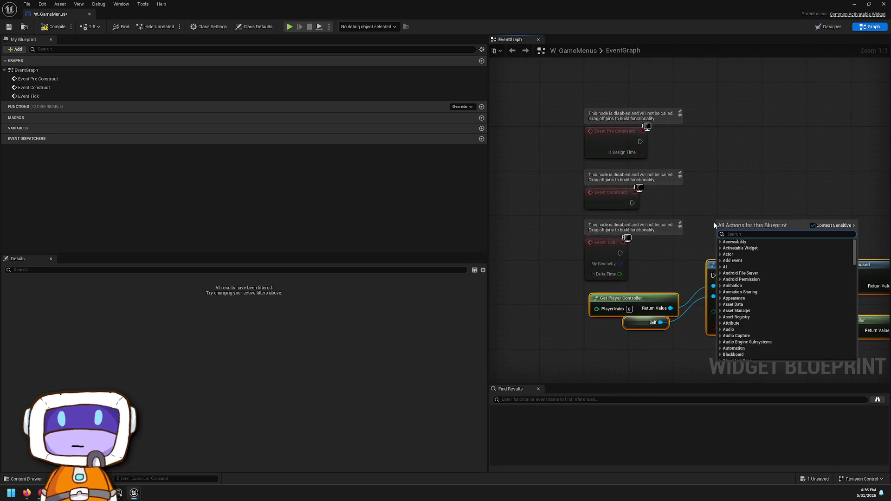
pyautogui.write('activated')
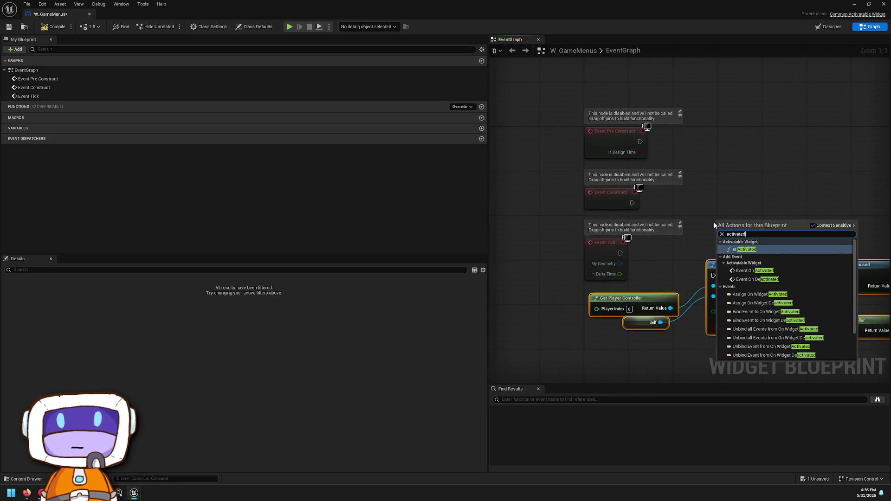
pyautogui.press('Down')
pyautogui.press('Return')
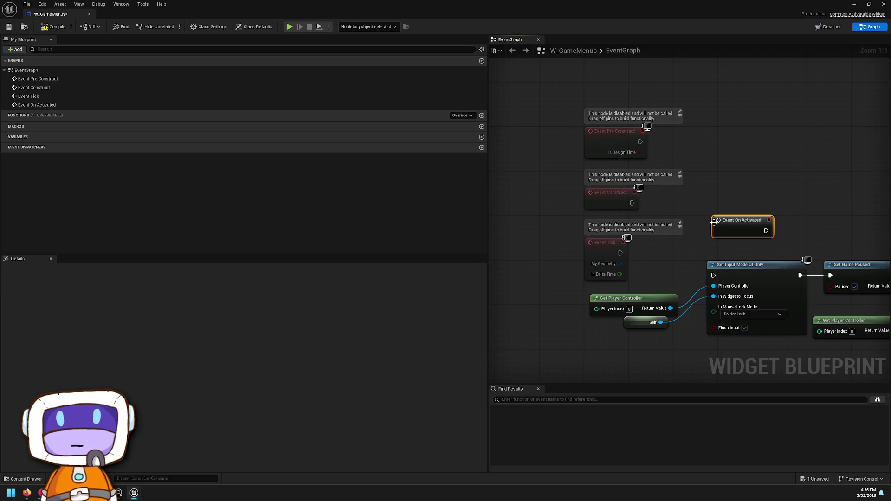
# Step: Wire Event On Activated to Set Input Mode UI Only, connect SET Show Mouse Cursor's Target, and save
pyautogui.moveTo(680, 276); pyautogui.dragTo(552, 260)
pyautogui.moveTo(606, 206)
pyautogui.mouseDown()
pyautogui.moveTo(530, 263)
pyautogui.moveTo(529, 251)
pyautogui.mouseUp()
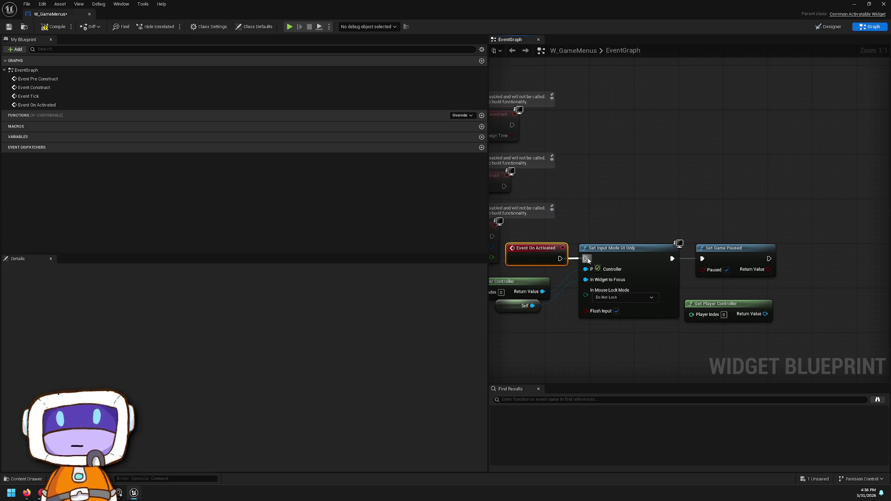
pyautogui.moveTo(766, 245)
pyautogui.mouseDown()
pyautogui.moveTo(696, 219)
pyautogui.moveTo(859, 236)
pyautogui.moveTo(673, 239)
pyautogui.moveTo(692, 223)
pyautogui.moveTo(627, 279)
pyautogui.mouseUp()
pyautogui.click(625, 149)
pyautogui.scroll(-1, 625, 149)
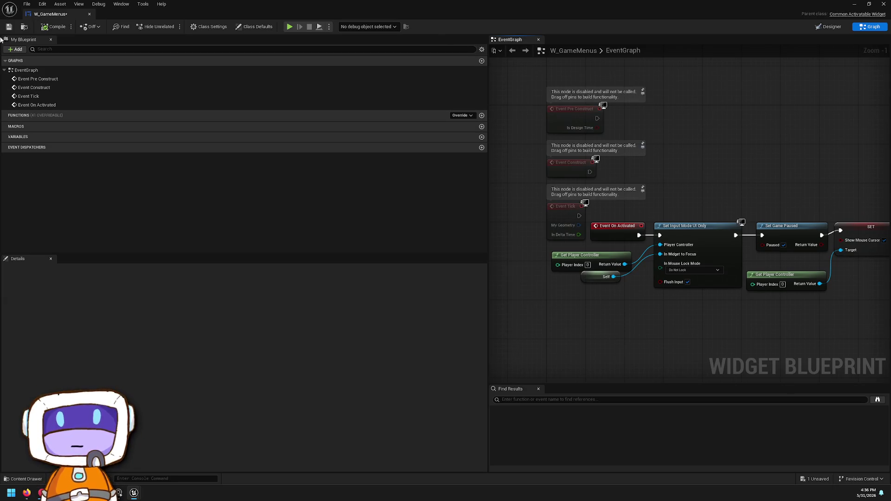
pyautogui.click(9, 28)
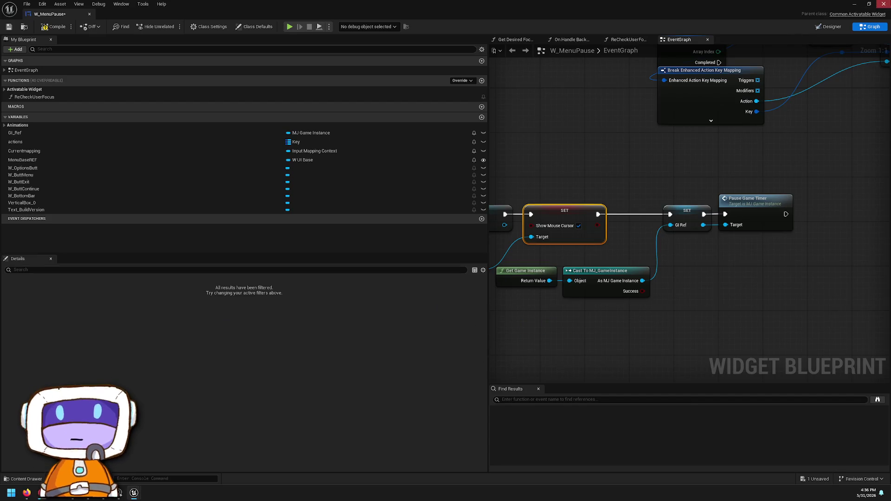
# Step: Open the MiloCharacter blueprint from MyProject's Content > Player folder
pyautogui.scroll(-3, 700, 288)
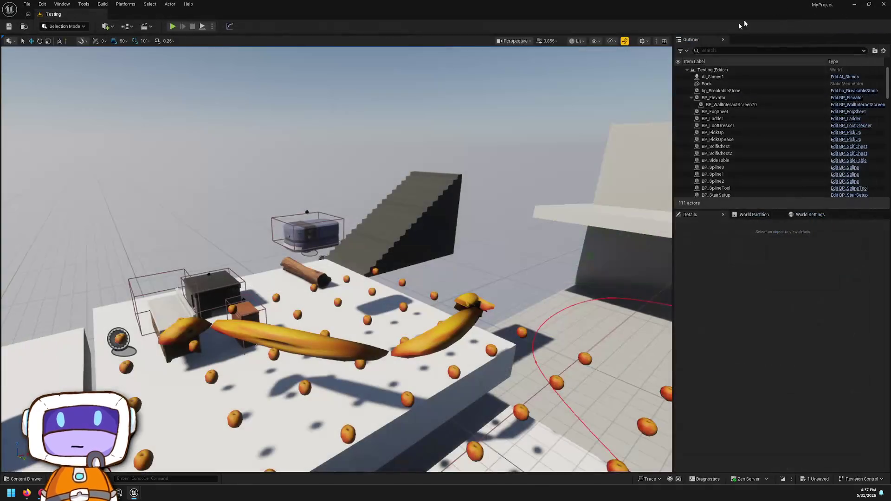
pyautogui.click(23, 479)
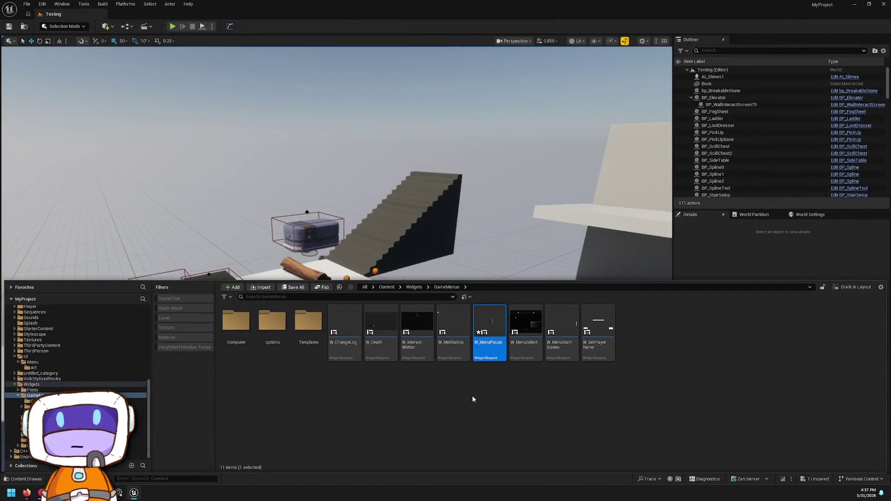
pyautogui.scroll(5, 72, 369)
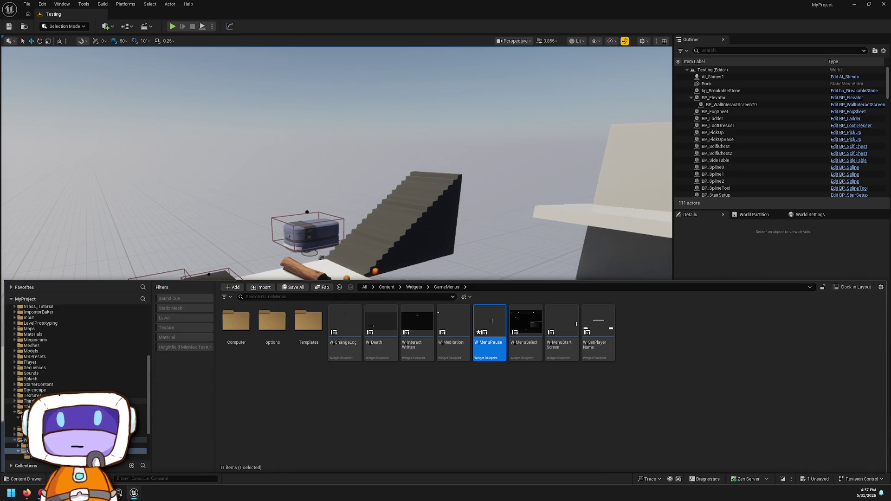
pyautogui.click(28, 401)
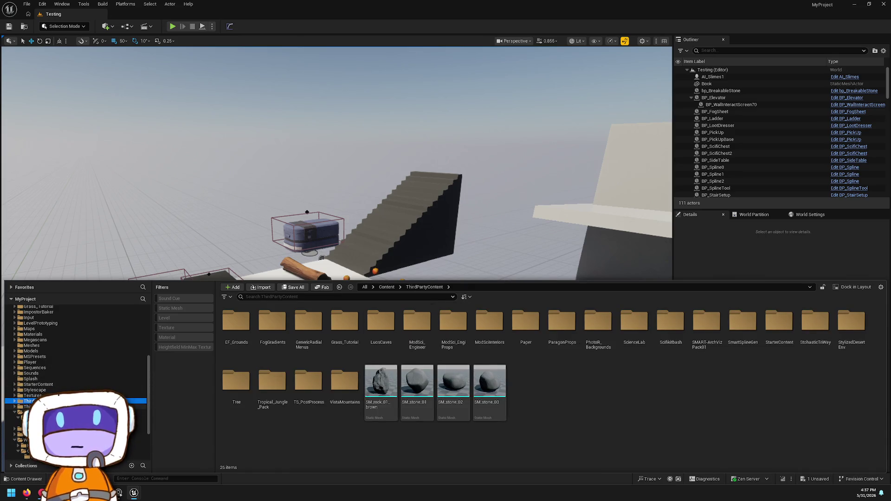
pyautogui.click(27, 406)
pyautogui.scroll(10, 50, 356)
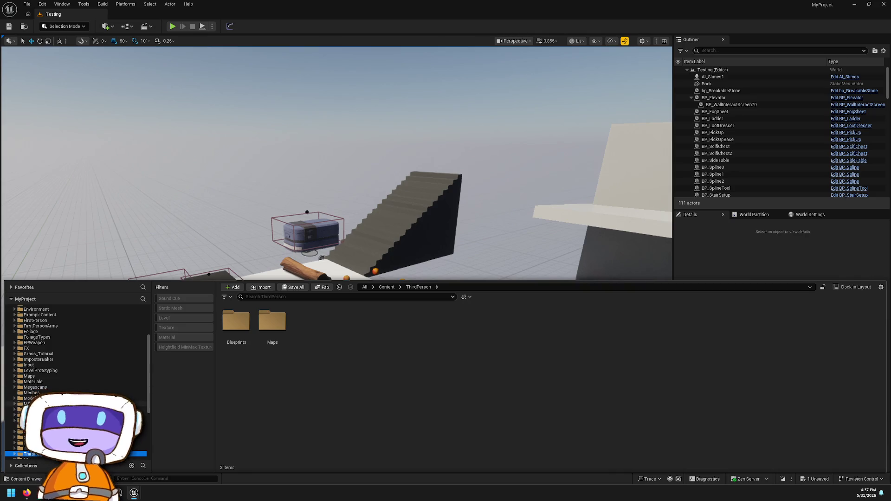
pyautogui.click(26, 409)
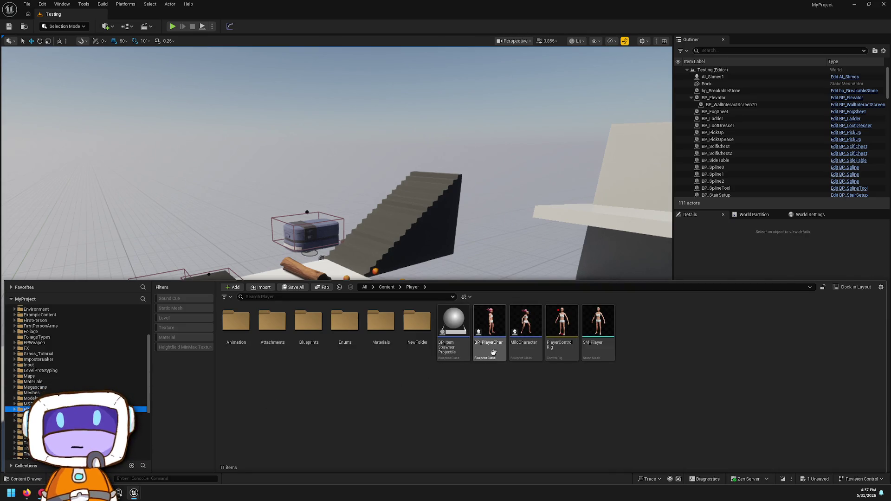
pyautogui.doubleClick(520, 346)
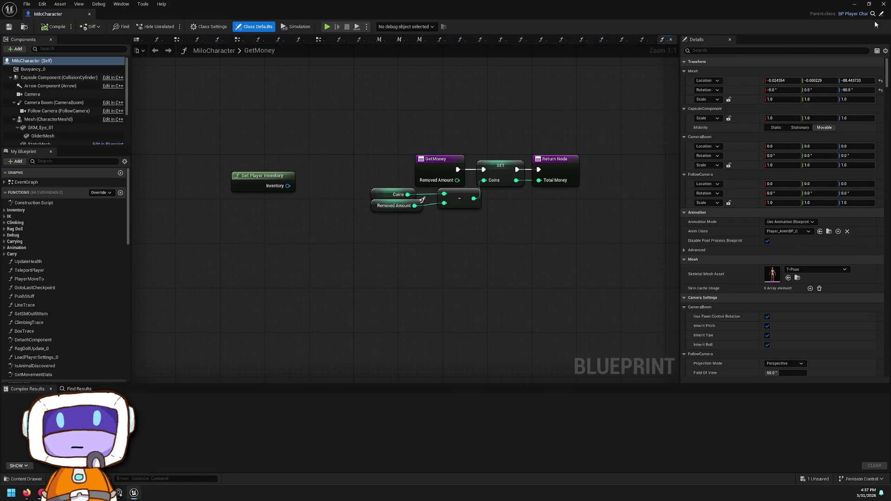
# Step: Open parent BP_PlayerChar, search 'begin' in My Blueprint, and jump to Event BeginPlay
pyautogui.click(843, 15)
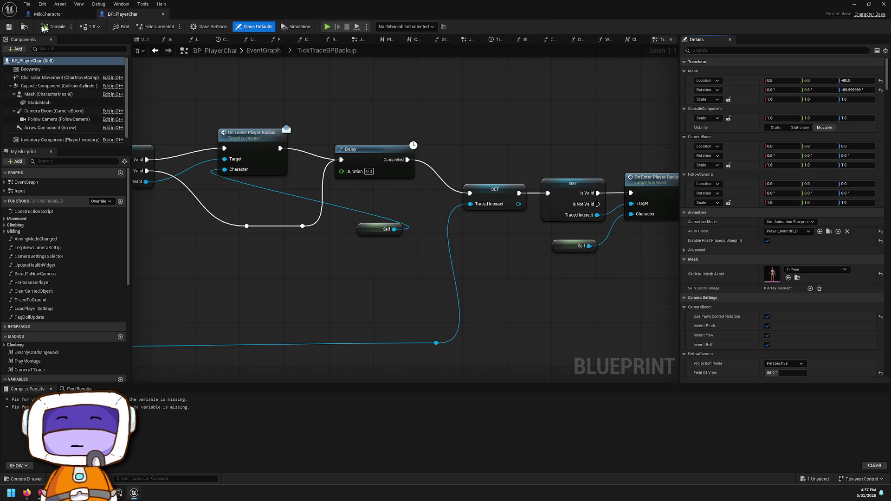
pyautogui.click(61, 161)
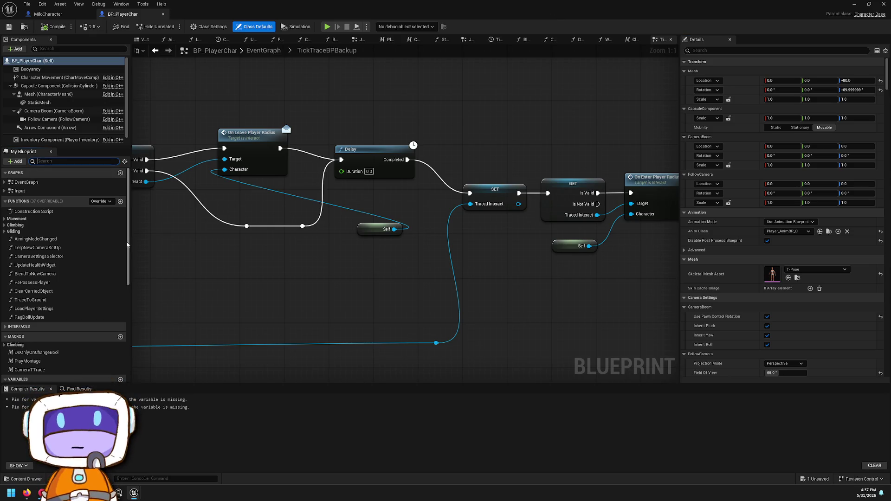
pyautogui.write('begin')
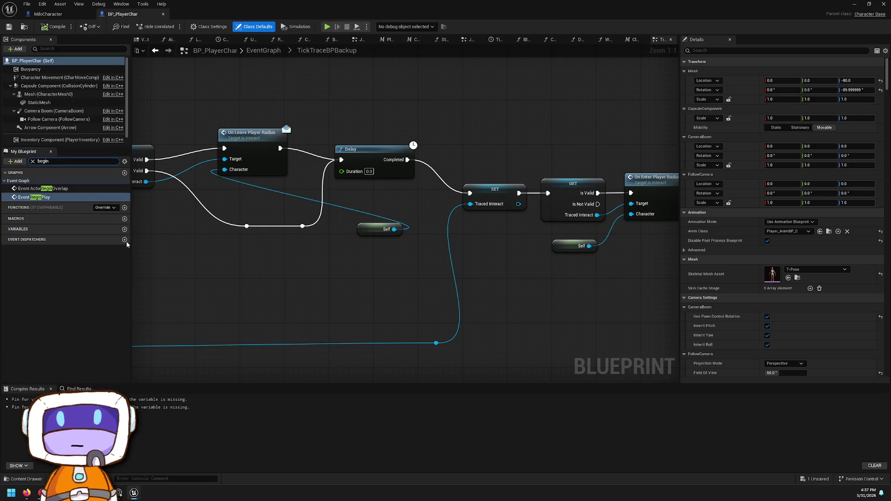
pyautogui.doubleClick(45, 198)
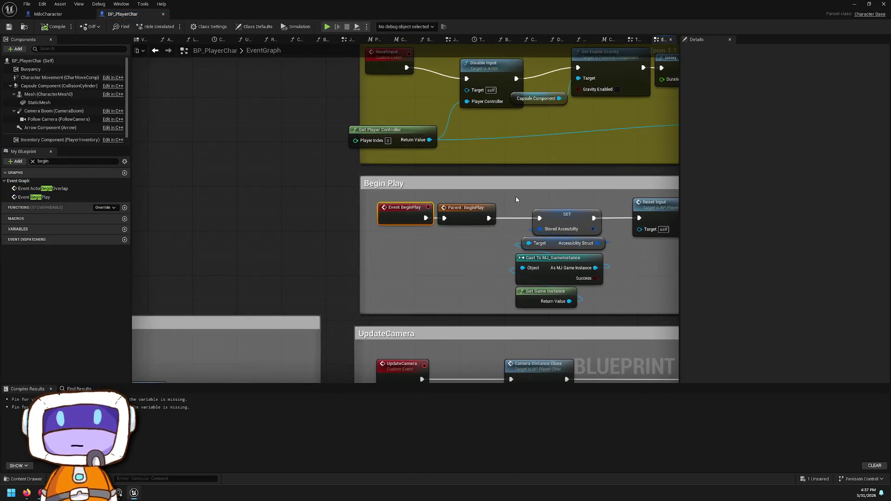
pyautogui.click(869, 4)
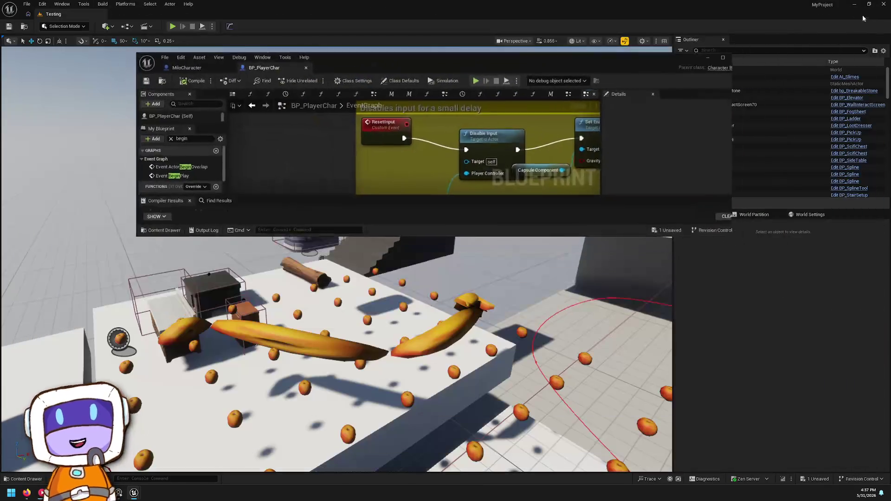
pyautogui.moveTo(597, 54); pyautogui.dragTo(604, 1)
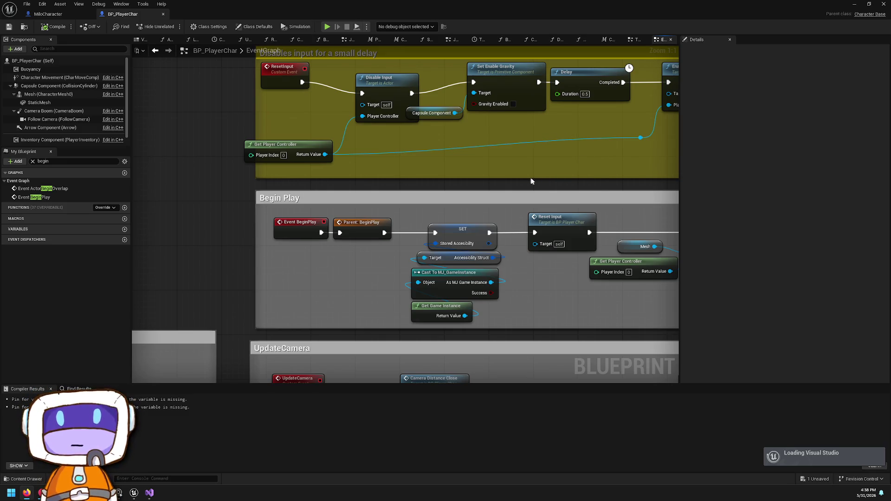
# Step: Jump to ResetInput and line the second Set Enable Gravity up with Enable Input
pyautogui.rightClick(594, 180)
pyautogui.moveTo(518, 202)
pyautogui.mouseDown()
pyautogui.moveTo(518, 214)
pyautogui.moveTo(370, 163)
pyautogui.moveTo(372, 178)
pyautogui.mouseUp()
pyautogui.doubleClick(371, 202)
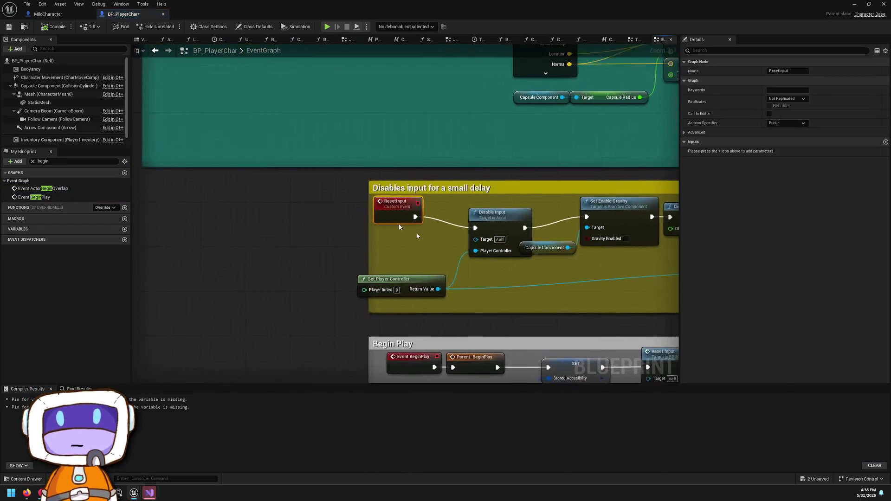
pyautogui.moveTo(419, 297); pyautogui.dragTo(447, 287)
pyautogui.moveTo(616, 224)
pyautogui.mouseDown()
pyautogui.moveTo(395, 227)
pyautogui.moveTo(155, 205)
pyautogui.mouseUp()
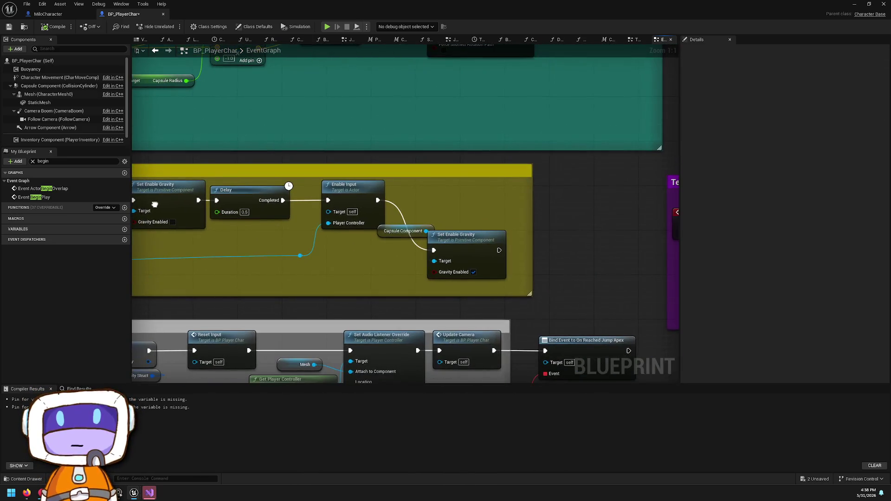
pyautogui.moveTo(481, 233)
pyautogui.mouseDown()
pyautogui.moveTo(507, 178)
pyautogui.moveTo(493, 176)
pyautogui.moveTo(490, 191)
pyautogui.moveTo(481, 101)
pyautogui.mouseUp()
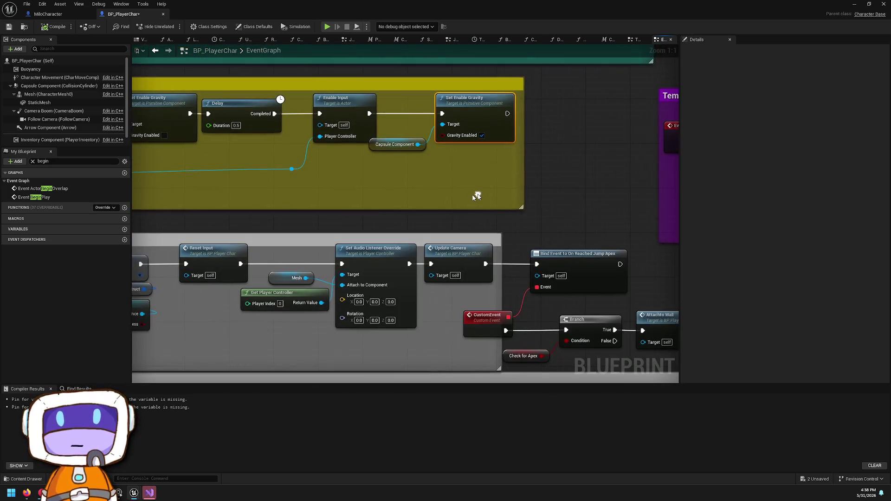
# Step: Inspect the Enable Input and Get Player Controller nodes, then minimize the Blueprint editor
pyautogui.moveTo(591, 255); pyautogui.dragTo(587, 212)
pyautogui.scroll(-2, 587, 212)
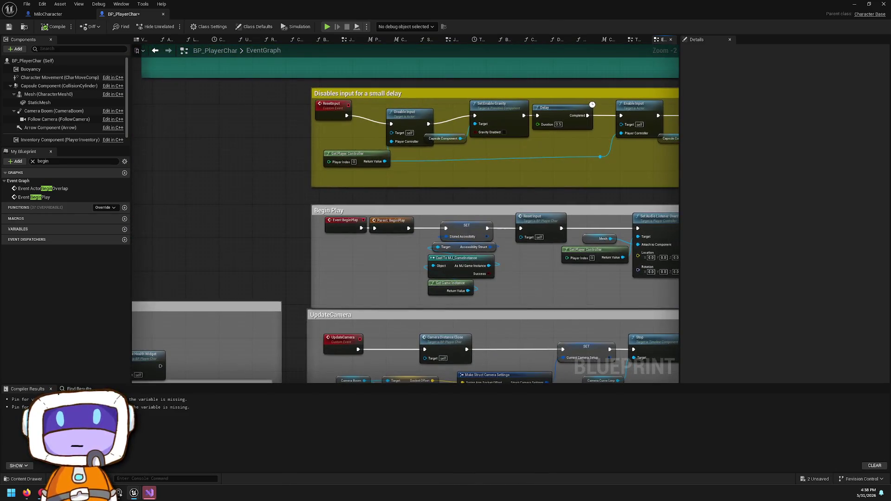
pyautogui.moveTo(671, 214)
pyautogui.mouseDown()
pyautogui.moveTo(721, 181)
pyautogui.moveTo(678, 210)
pyautogui.mouseUp()
pyautogui.scroll(2, 603, 100)
pyautogui.click(603, 101)
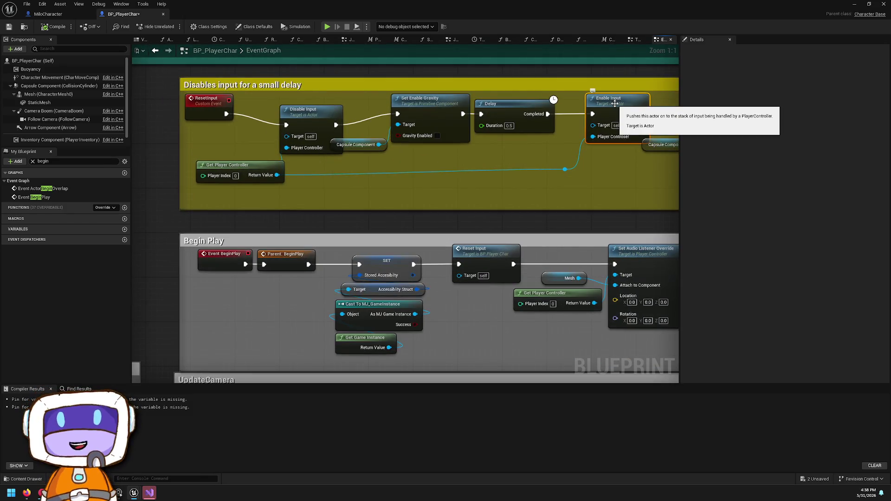
pyautogui.click(266, 167)
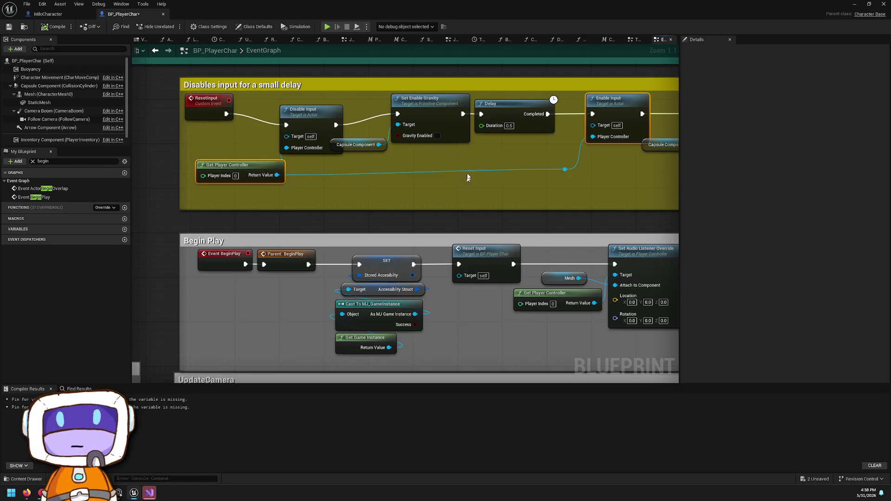
pyautogui.click(854, 4)
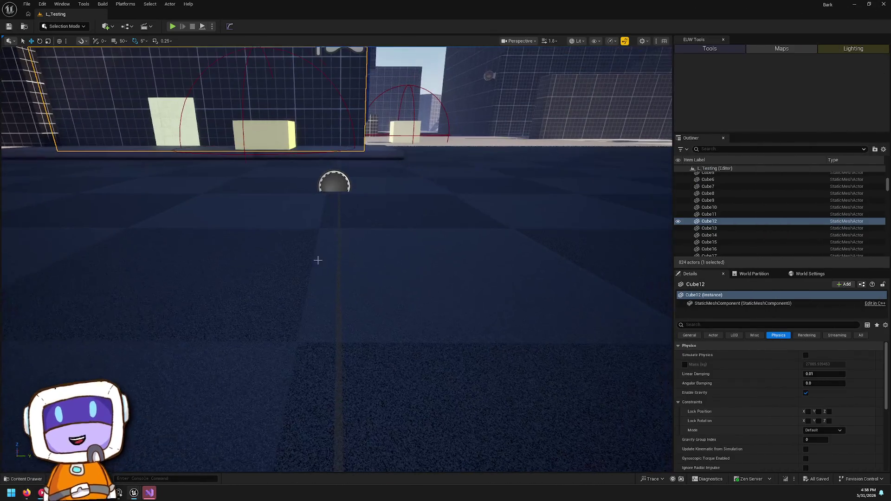
# Step: Open BP_Player from the Blueprints > Player folder in the content browser
pyautogui.hotkey('ctrl', 'space')
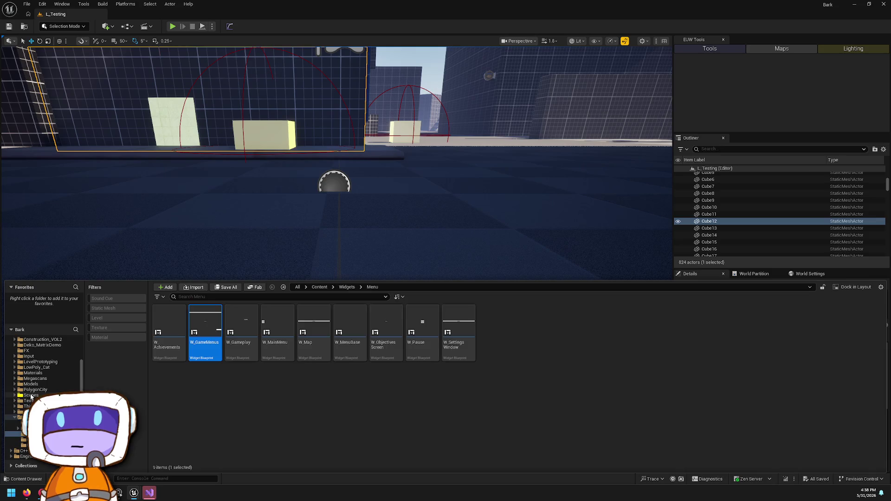
pyautogui.click(31, 396)
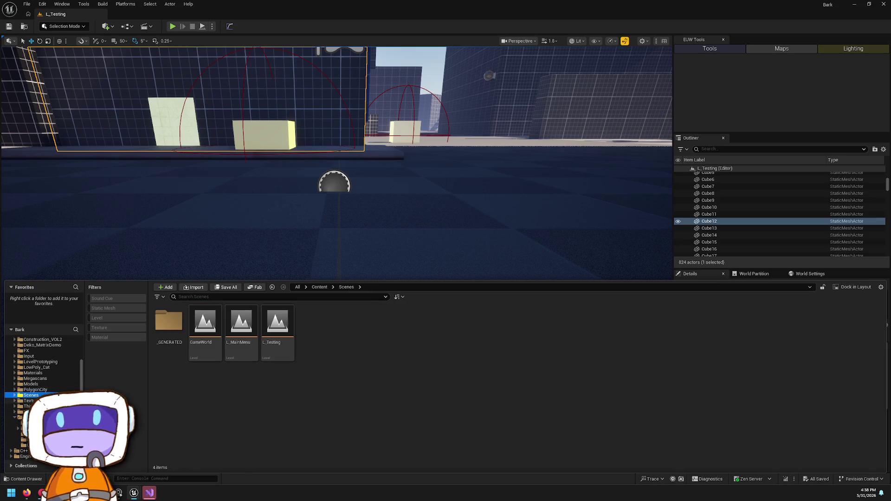
pyautogui.scroll(2, 38, 379)
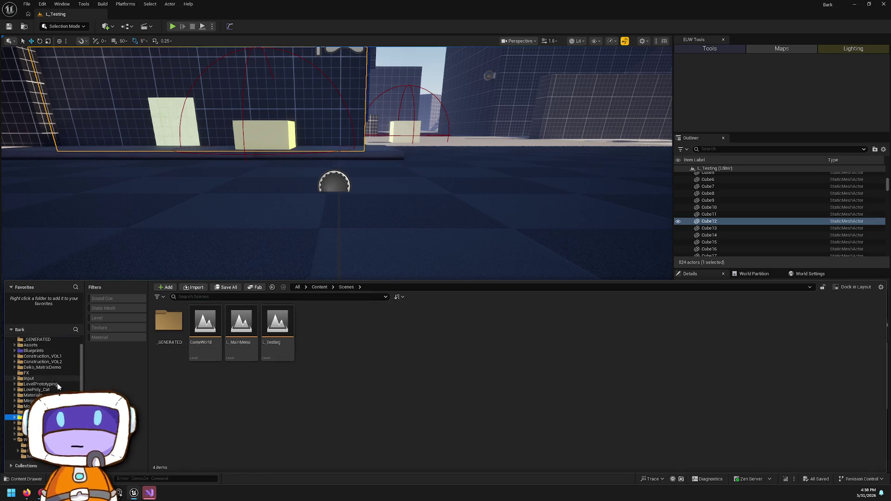
pyautogui.scroll(1, 47, 391)
pyautogui.click(30, 363)
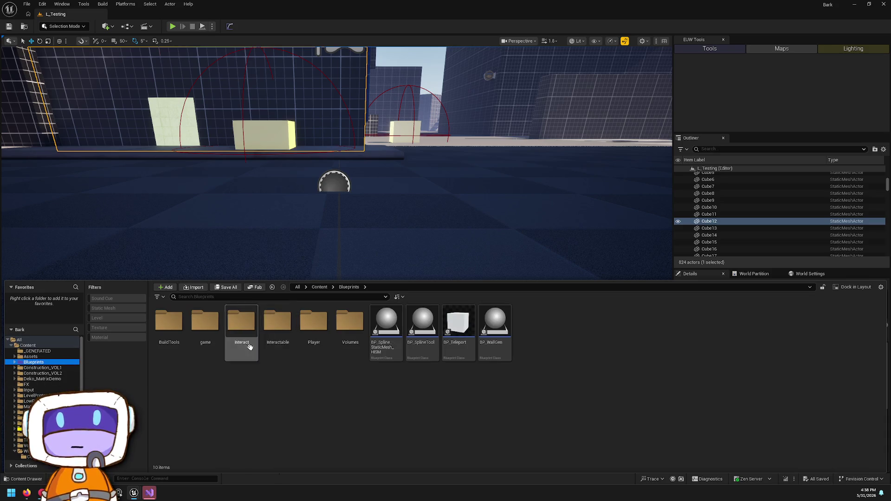
pyautogui.doubleClick(314, 337)
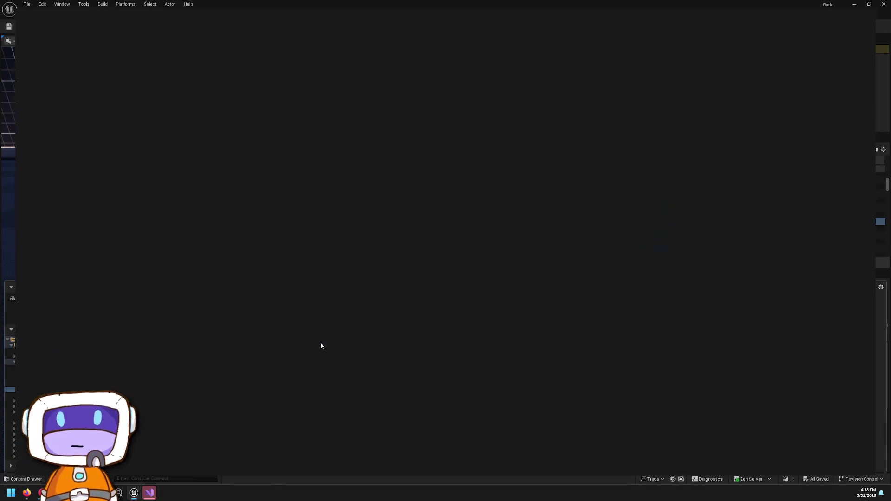
# Step: Paste a Get Player Controller node beside Enable Input and wire Push Activate Menu into Enable Input
pyautogui.scroll(3, 314, 274)
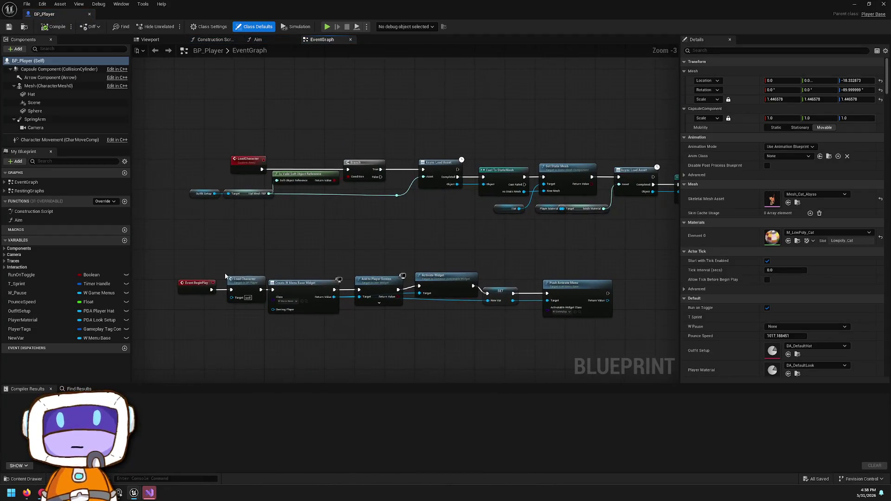
pyautogui.moveTo(513, 255)
pyautogui.mouseDown()
pyautogui.moveTo(365, 154)
pyautogui.moveTo(254, 147)
pyautogui.mouseUp()
pyautogui.hotkey('ctrl', 'v')
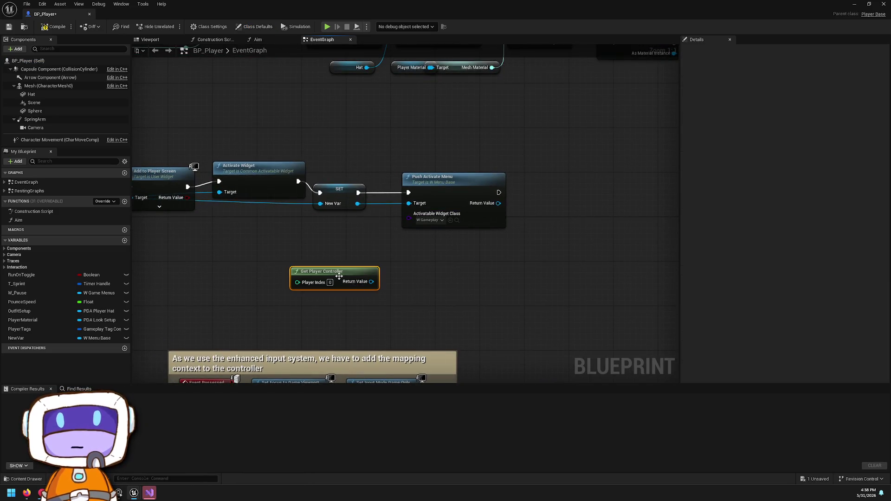
pyautogui.moveTo(339, 276); pyautogui.dragTo(507, 249)
pyautogui.scroll(-4, 615, 269)
pyautogui.moveTo(614, 268); pyautogui.dragTo(397, 269)
pyautogui.moveTo(559, 219)
pyautogui.mouseDown()
pyautogui.moveTo(455, 203)
pyautogui.moveTo(460, 230)
pyautogui.moveTo(302, 224)
pyautogui.moveTo(321, 216)
pyautogui.mouseUp()
pyautogui.moveTo(239, 266)
pyautogui.mouseDown()
pyautogui.moveTo(394, 266)
pyautogui.moveTo(288, 266)
pyautogui.moveTo(521, 253)
pyautogui.moveTo(518, 245)
pyautogui.mouseUp()
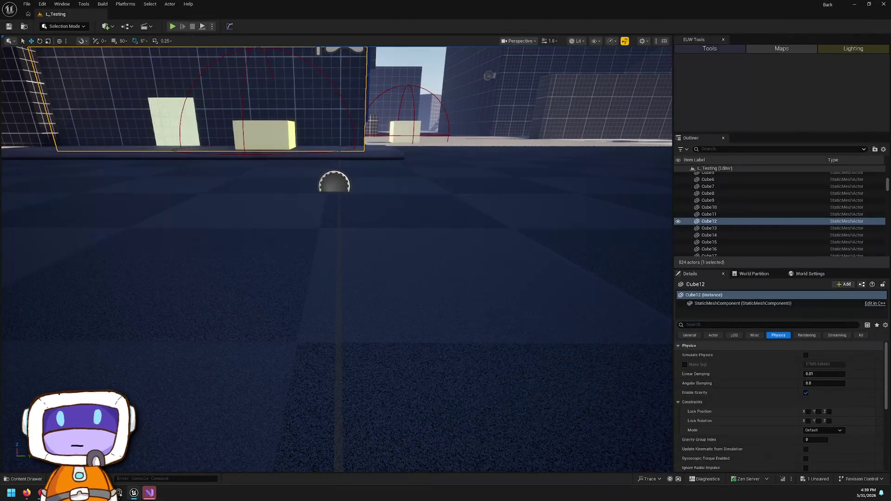
# Step: Play from here to confirm the gameplayWidget text, stop, then switch to Visual Studio
pyautogui.rightClick(467, 355)
pyautogui.click(498, 355)
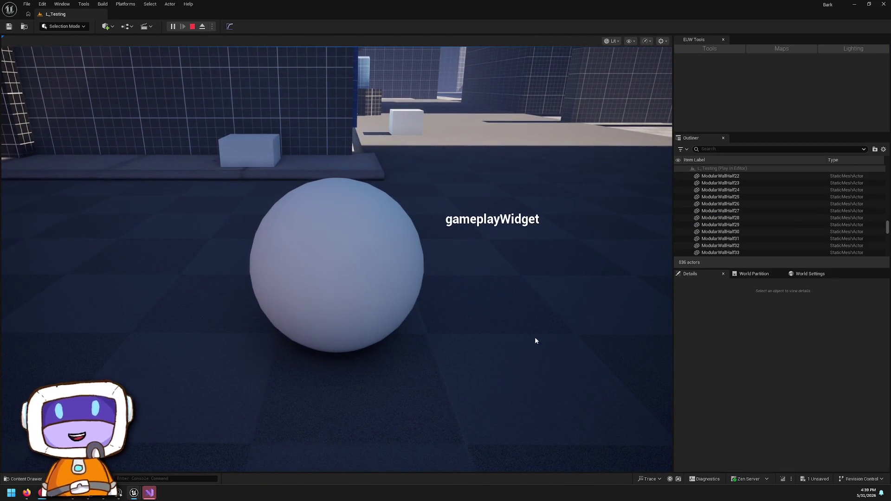
pyautogui.click(192, 26)
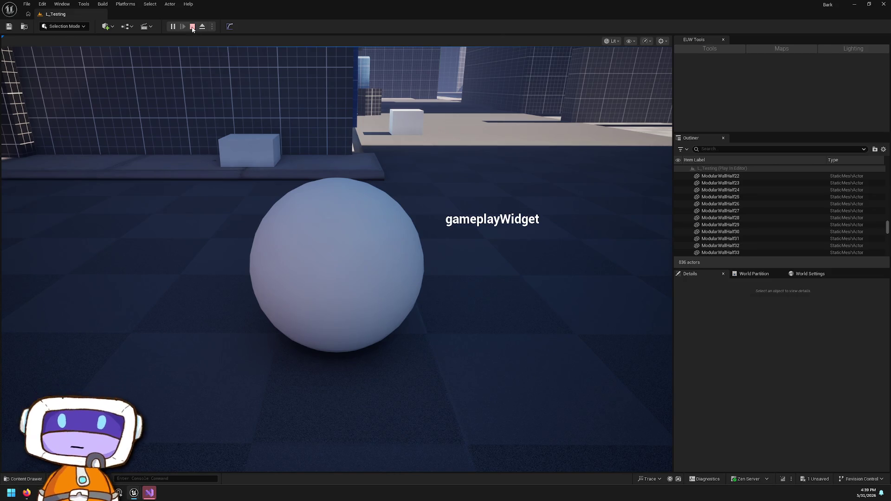
pyautogui.hotkey('ctrl', 'space')
pyautogui.click(570, 428)
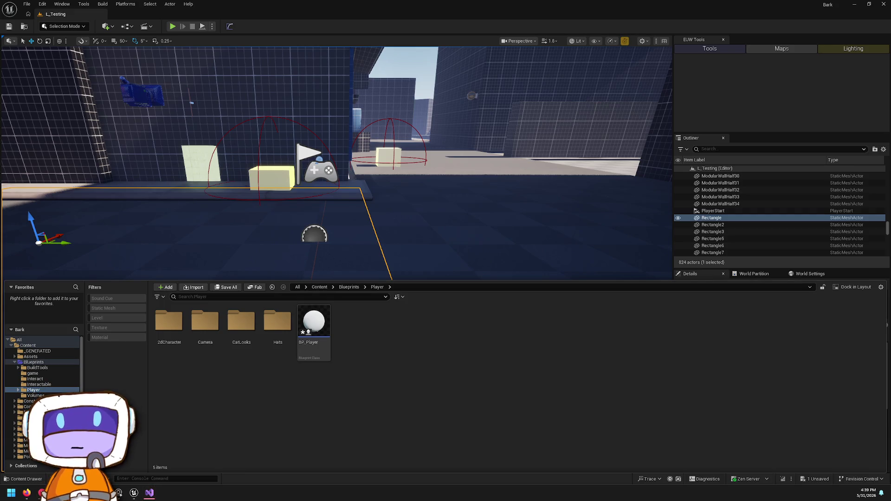
pyautogui.hotkey('alt', 'Tab')
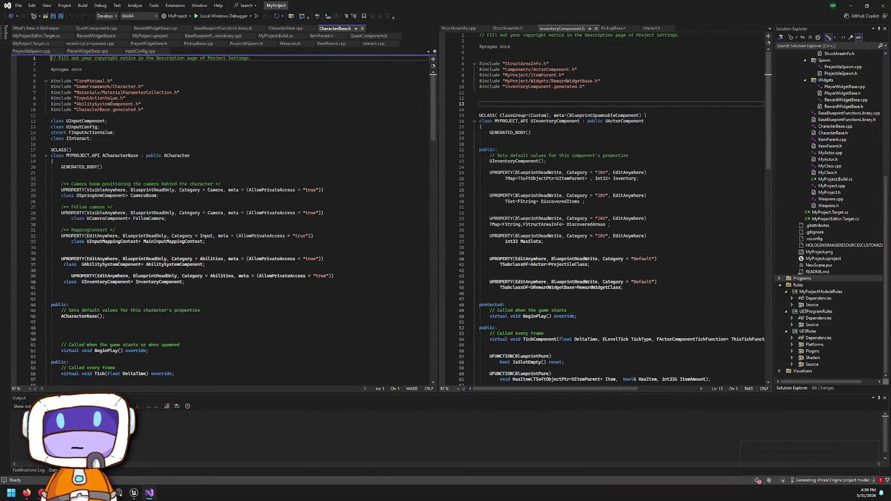
# Step: Scroll the open headers, open CharacterBase.cpp, then return to CharacterBase.h
pyautogui.scroll(-7, 565, 135)
pyautogui.scroll(-6, 232, 209)
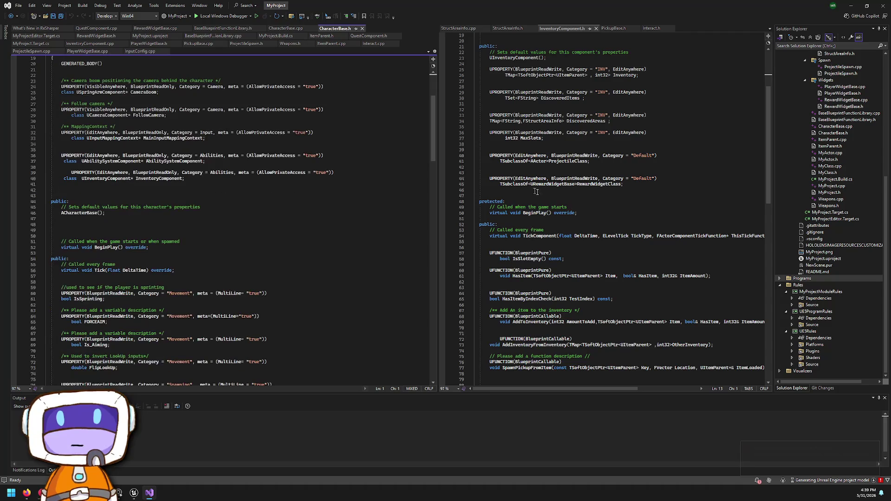
pyautogui.scroll(-13, 628, 222)
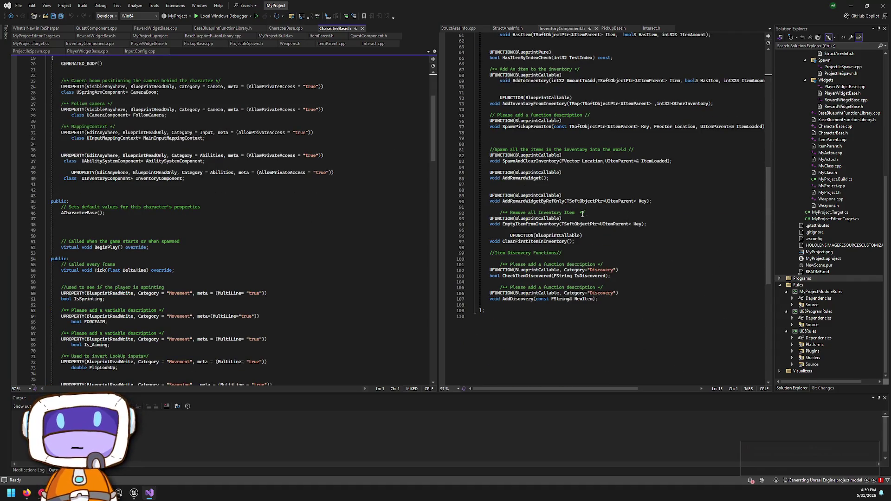
pyautogui.scroll(17, 582, 213)
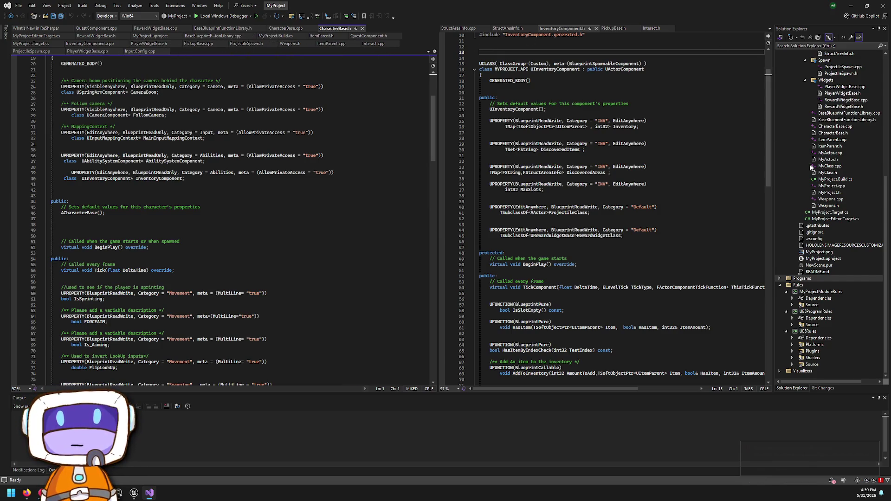
pyautogui.scroll(5, 849, 255)
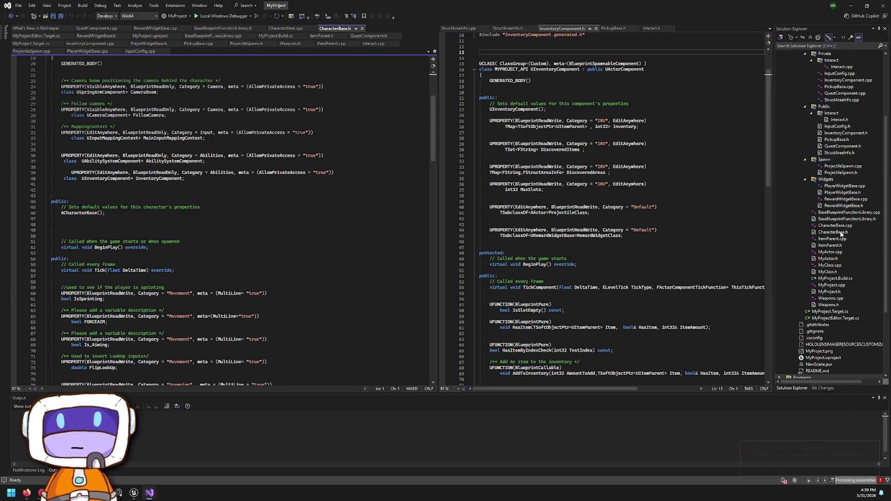
pyautogui.doubleClick(844, 226)
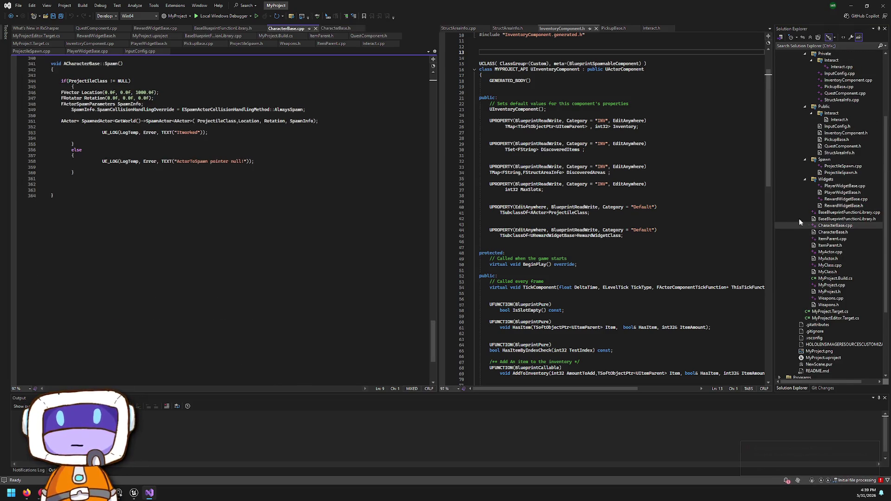
pyautogui.doubleClick(843, 232)
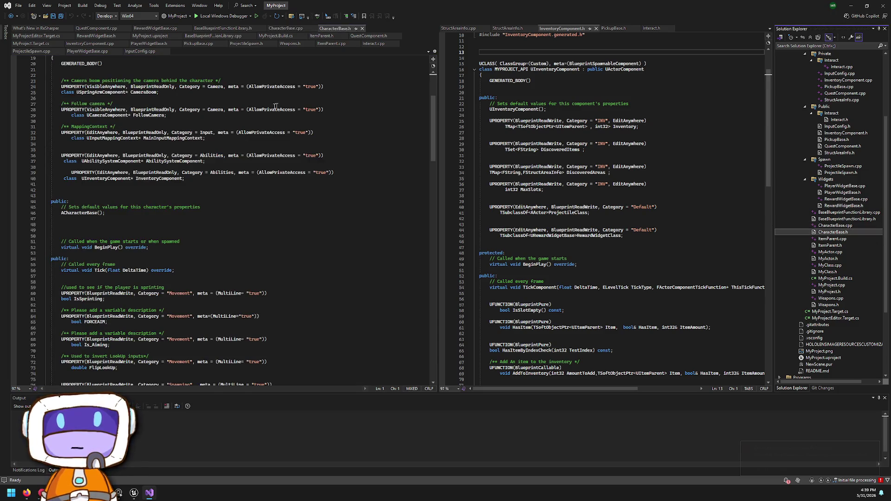
# Step: Scroll to the end of CharacterBase.h, close Visual Studio, and open MyProject's content drawer
pyautogui.scroll(-5, 224, 148)
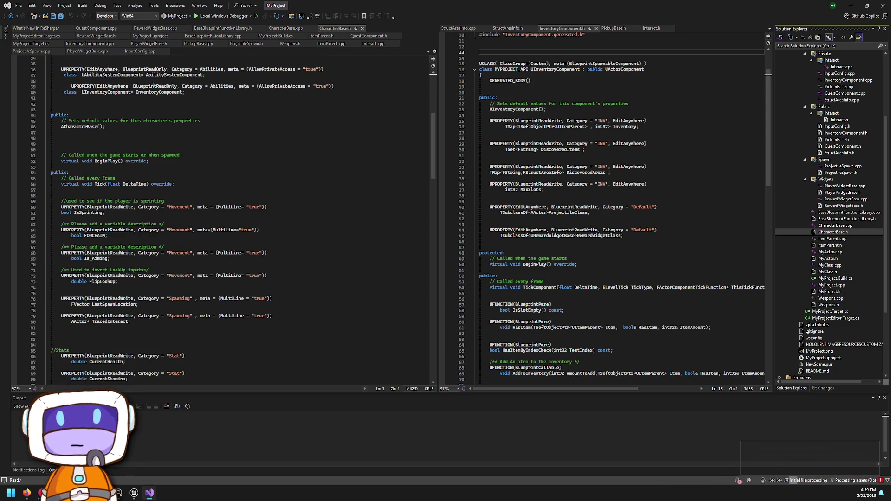
pyautogui.scroll(-20, 172, 119)
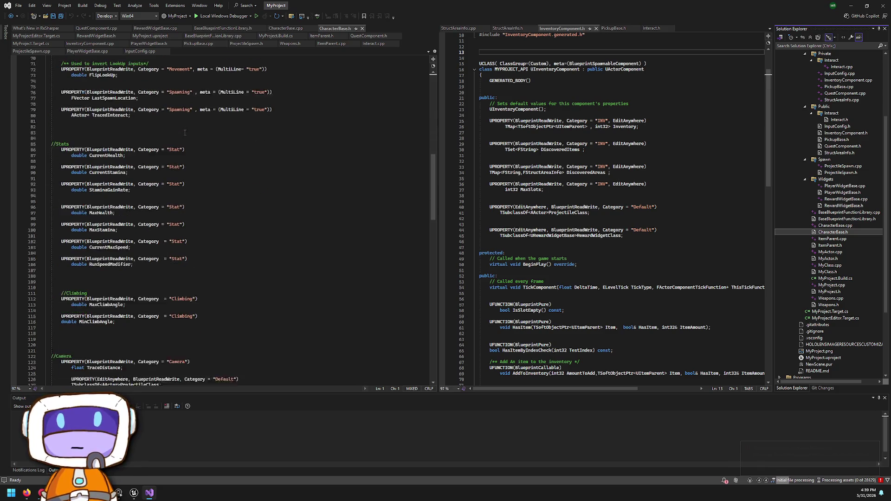
pyautogui.scroll(-18, 186, 131)
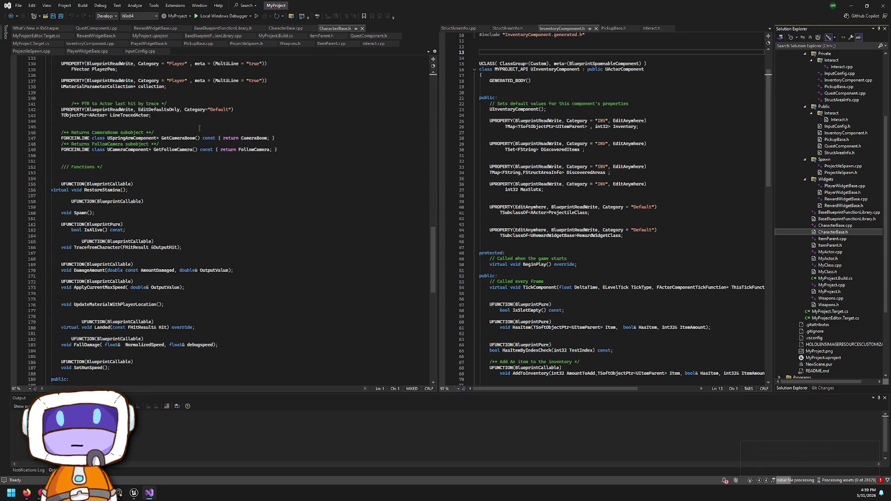
pyautogui.scroll(-6, 200, 129)
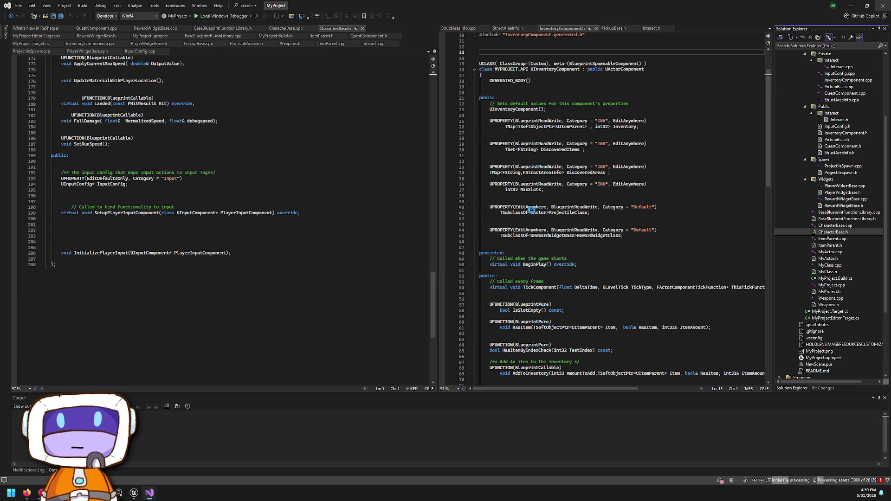
pyautogui.hotkey('alt', 'F4')
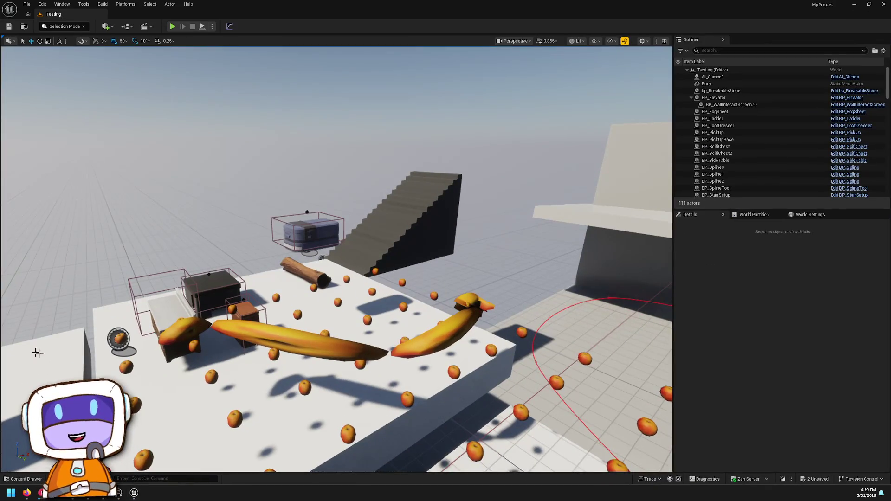
pyautogui.click(35, 480)
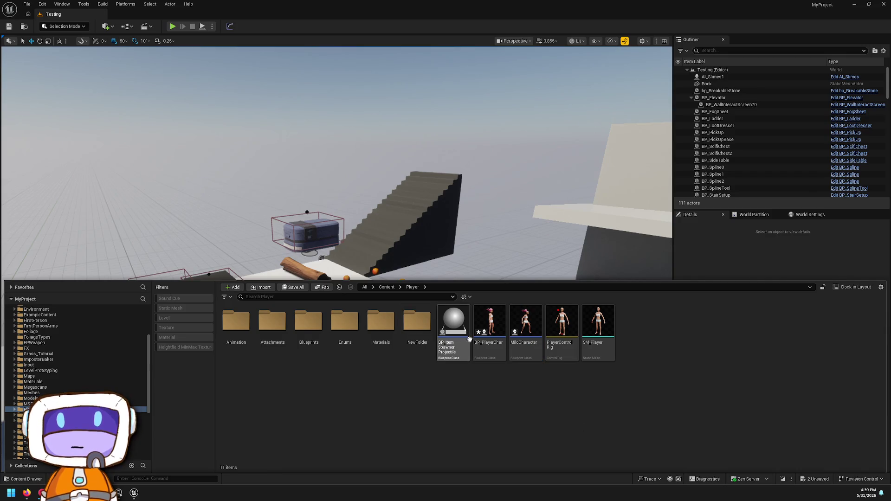
# Step: Browse MyProject's Widgets folders to GameMenus > Templates and open W_UI_Base in the widget editor
pyautogui.click(309, 327)
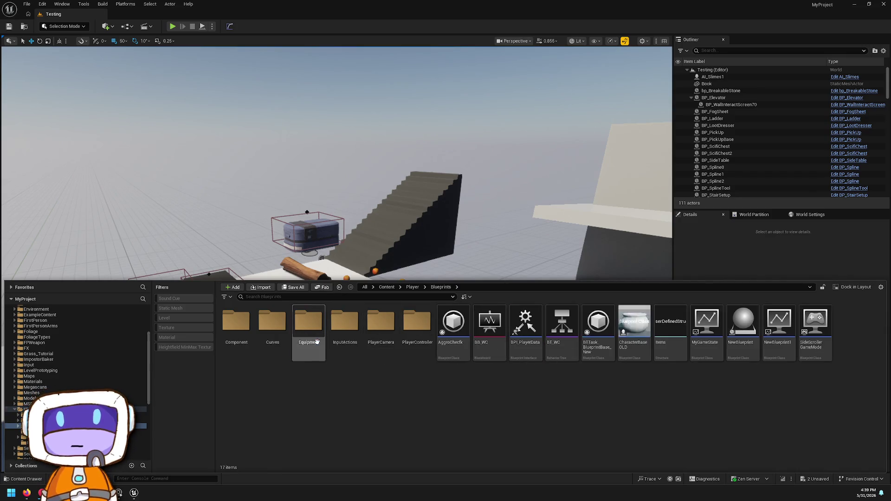
pyautogui.scroll(-8, 79, 371)
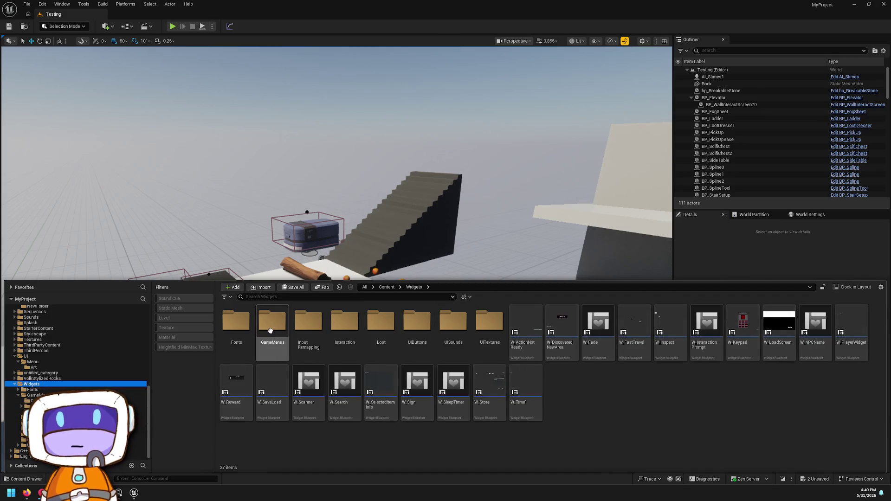
pyautogui.doubleClick(273, 325)
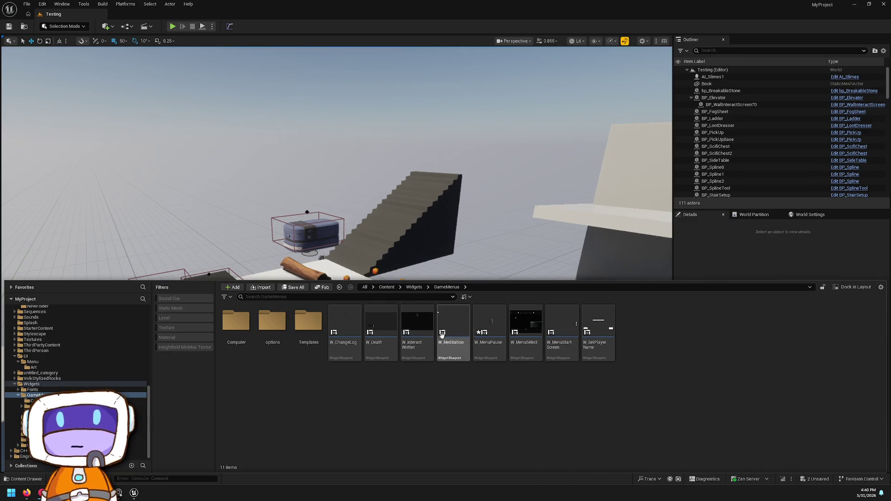
pyautogui.hotkey('alt', 'Left')
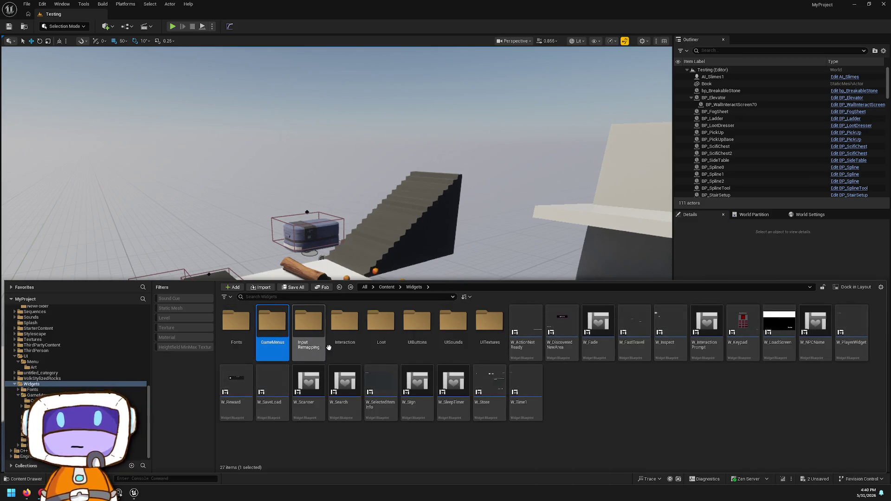
pyautogui.doubleClick(418, 325)
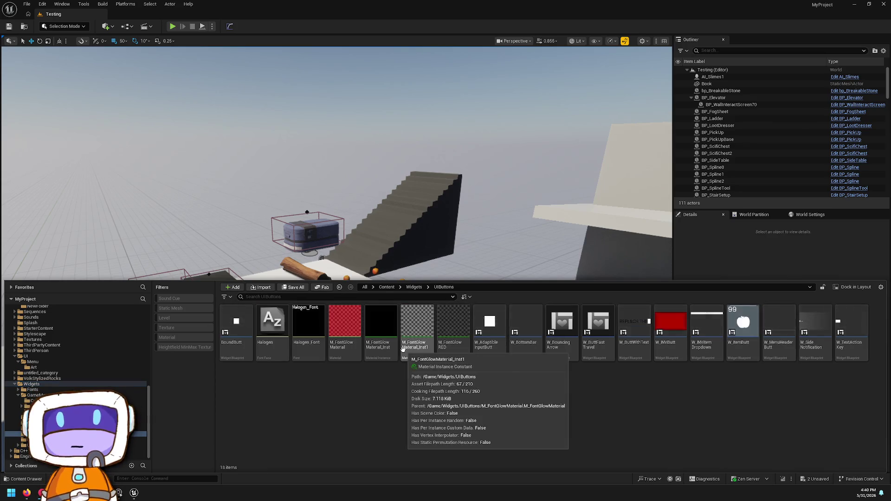
pyautogui.hotkey('alt', 'Left')
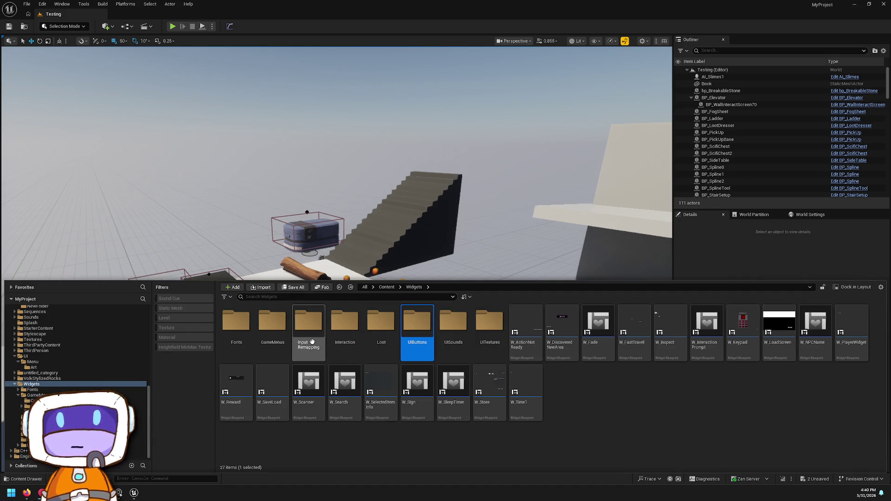
pyautogui.doubleClick(272, 339)
pyautogui.doubleClick(276, 343)
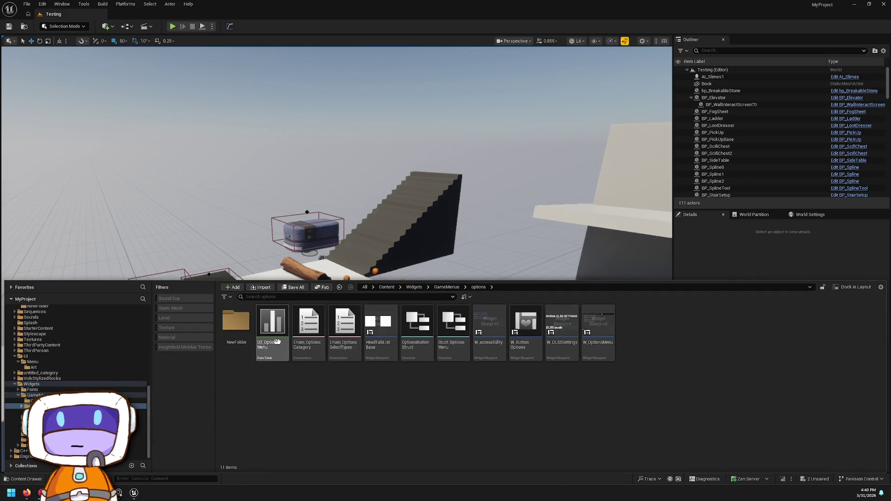
pyautogui.hotkey('alt', 'Left')
pyautogui.click(318, 353)
pyautogui.doubleClick(319, 356)
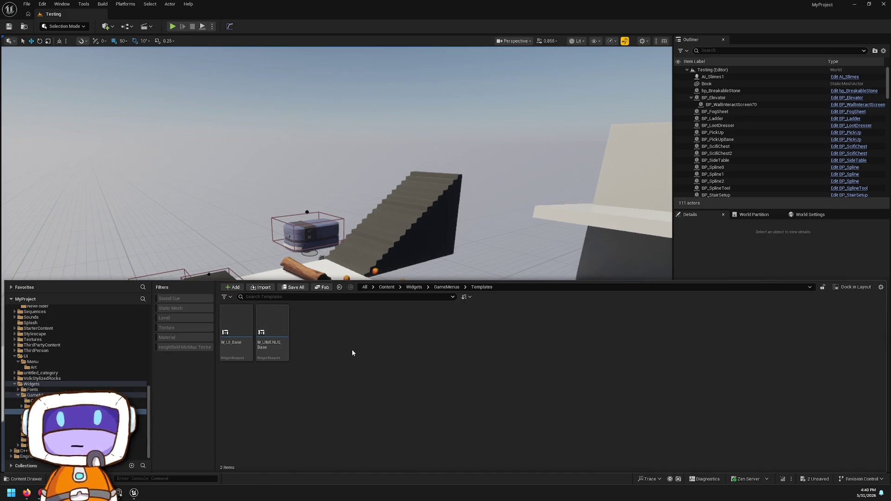
pyautogui.doubleClick(234, 336)
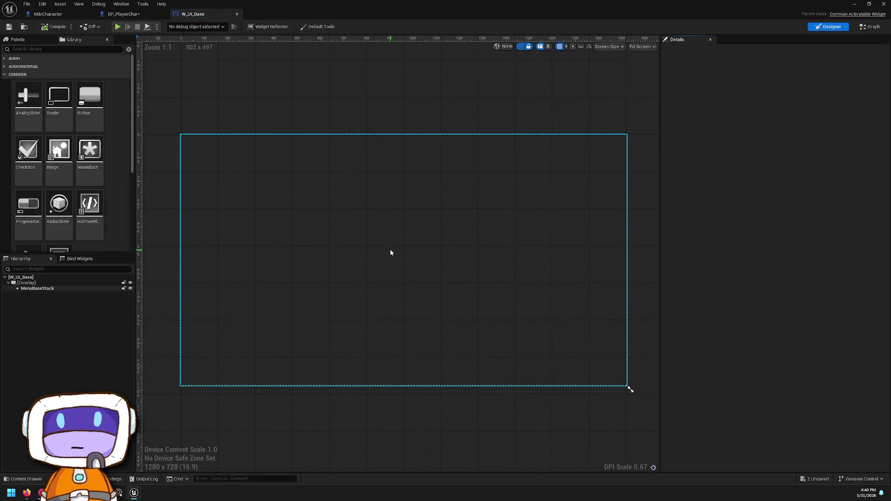
# Step: Inspect W_UI_Base's MenuBaseStack and its PushActivateMenu graph
pyautogui.click(389, 249)
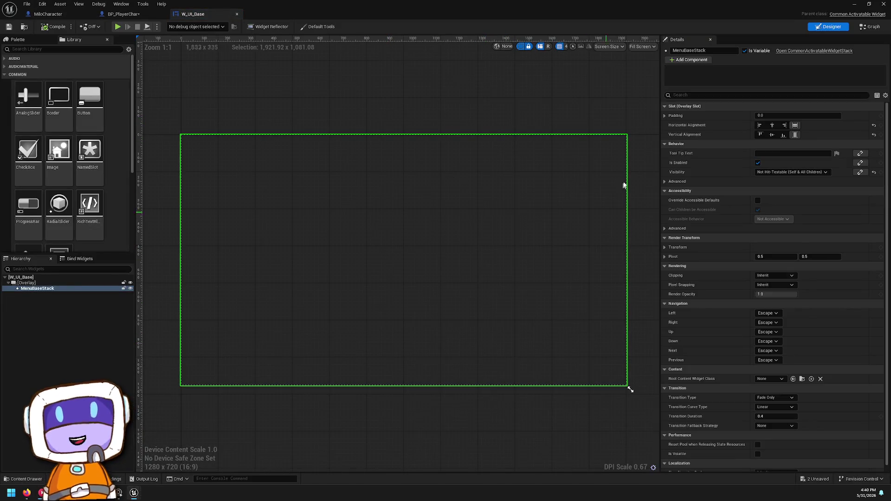
pyautogui.scroll(-1, 741, 237)
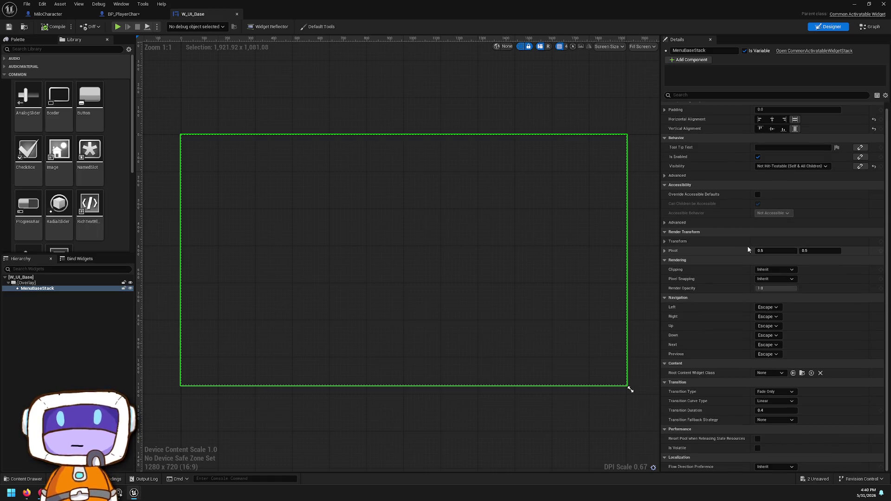
pyautogui.scroll(1, 748, 246)
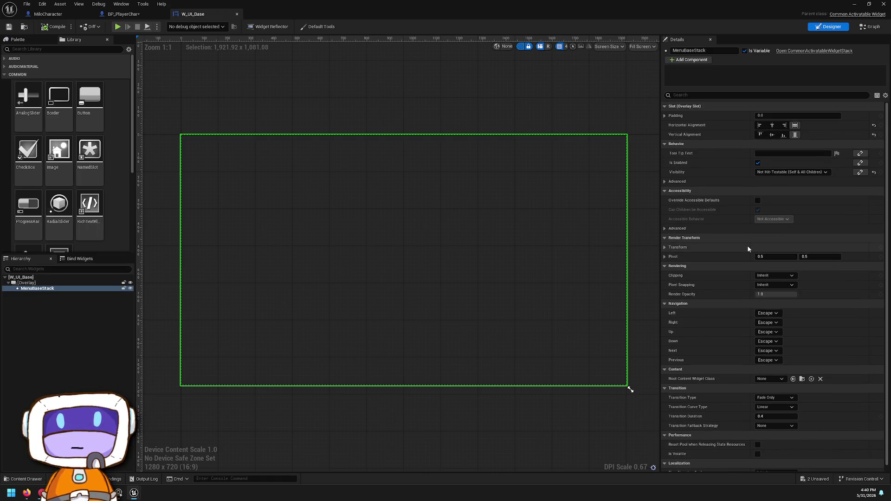
pyautogui.click(865, 29)
pyautogui.moveTo(707, 179)
pyautogui.mouseDown()
pyautogui.moveTo(629, 135)
pyautogui.moveTo(677, 238)
pyautogui.mouseUp()
# Step: Select the SET through Set Game Paused chain in EventGraph, then float the editor over the level
pyautogui.click(510, 39)
pyautogui.moveTo(698, 158)
pyautogui.mouseDown()
pyautogui.moveTo(657, 282)
pyautogui.moveTo(674, 335)
pyautogui.mouseUp()
pyautogui.scroll(3, 674, 334)
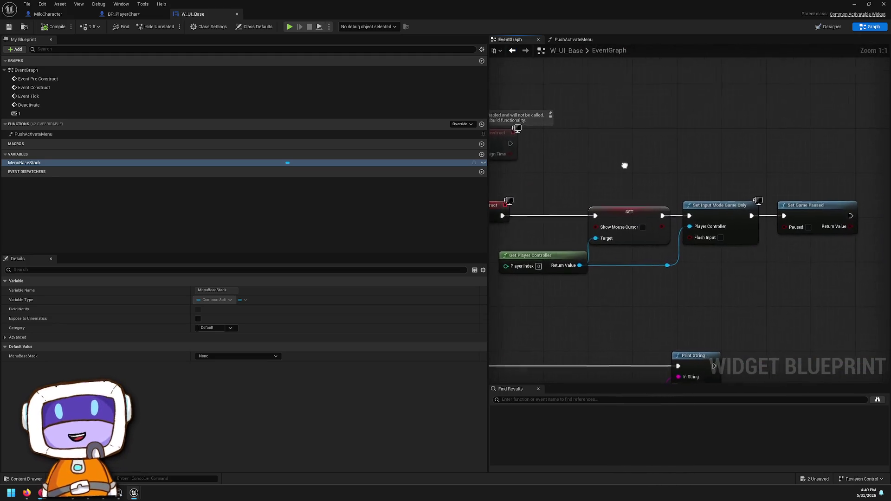
pyautogui.moveTo(546, 187); pyautogui.dragTo(843, 316)
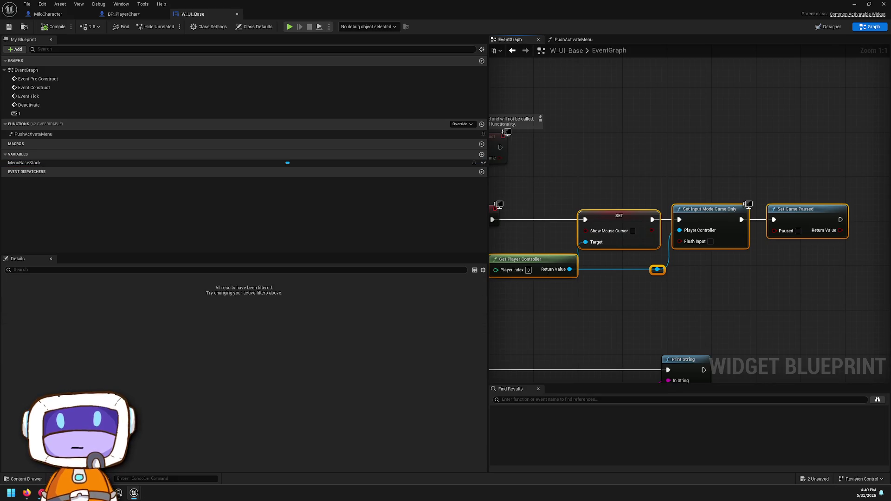
pyautogui.doubleClick(384, 4)
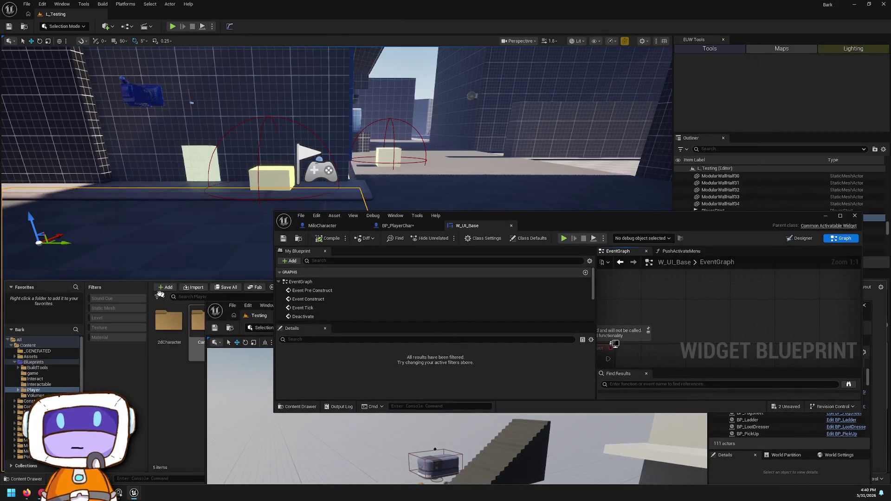
pyautogui.click(116, 290)
# Step: Move W_MenuBase from Widgets/Menu into the Widgets/Common folder
pyautogui.hotkey('ctrl', 'space')
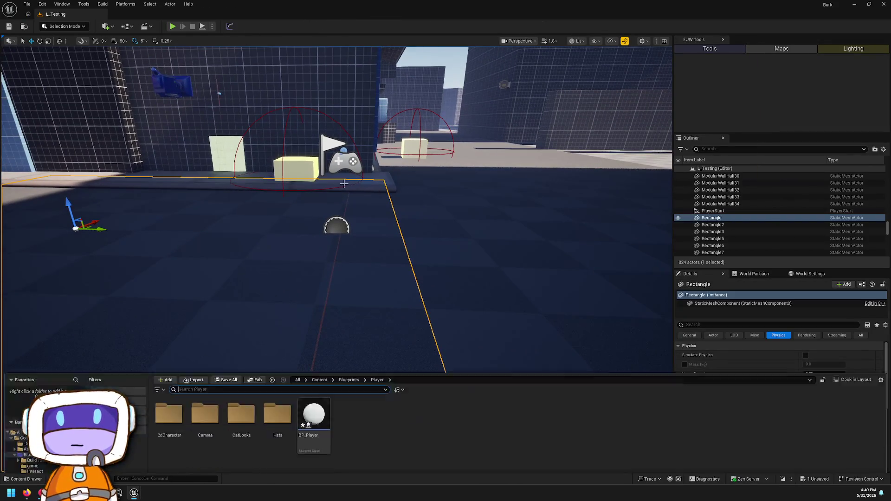
pyautogui.click(315, 350)
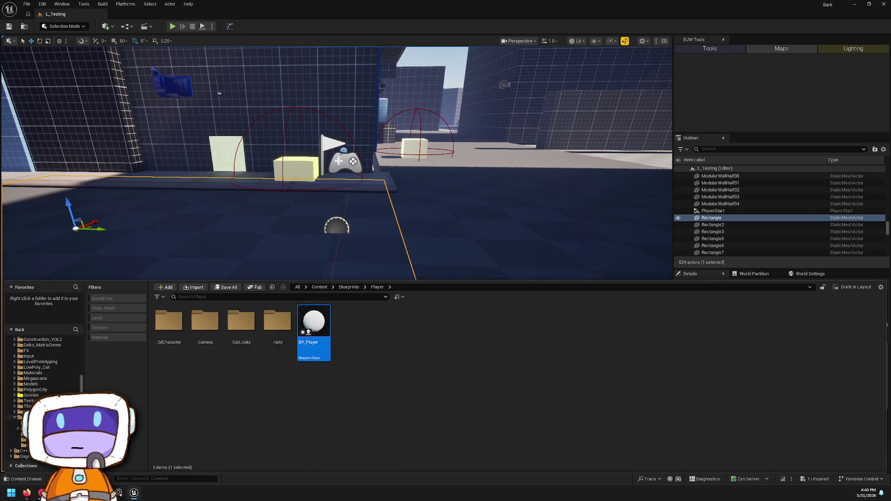
pyautogui.click(21, 417)
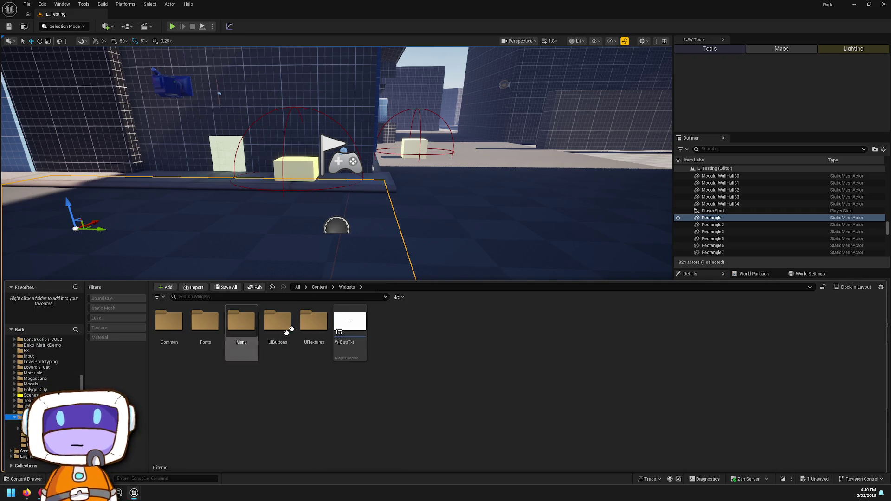
pyautogui.click(286, 338)
pyautogui.doubleClick(286, 339)
pyautogui.hotkey('alt', 'Left')
pyautogui.doubleClick(239, 332)
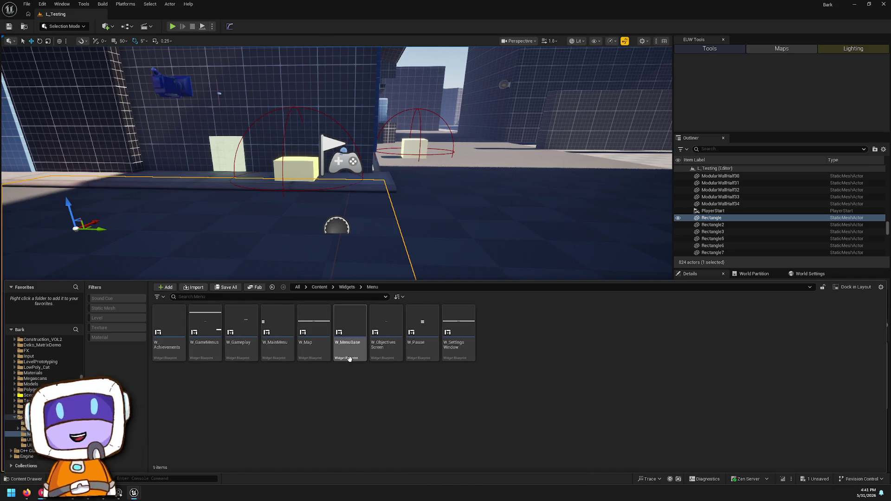
pyautogui.moveTo(352, 334); pyautogui.dragTo(26, 451)
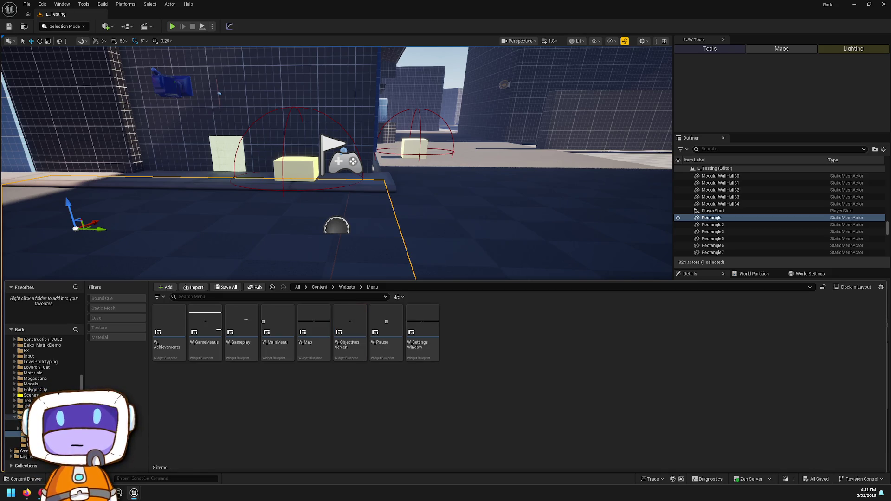
# Step: Open W_MenuBase from Widgets/Common on its PushActivateMenu graph
pyautogui.click(21, 423)
pyautogui.click(329, 340)
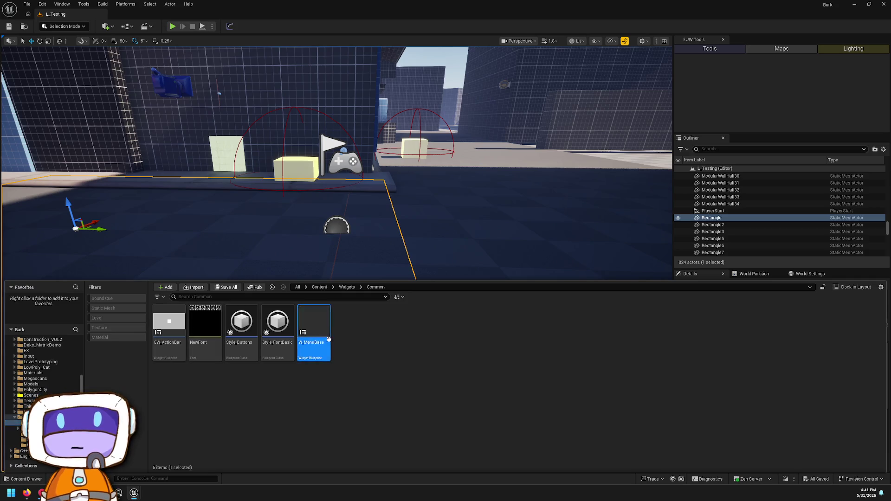
pyautogui.doubleClick(329, 339)
pyautogui.click(873, 27)
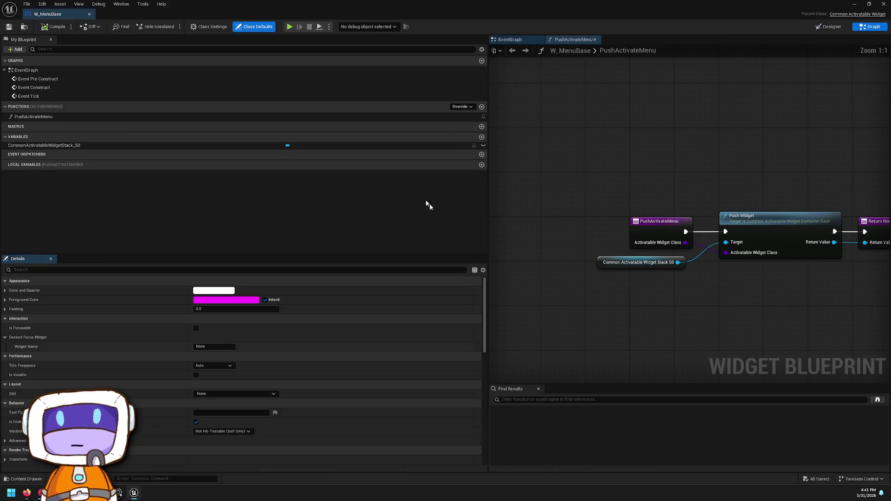
# Step: Paste the cursor and input-mode nodes into W_MenuBase's EventGraph, wire Event Construct, and delete unused events
pyautogui.click(510, 39)
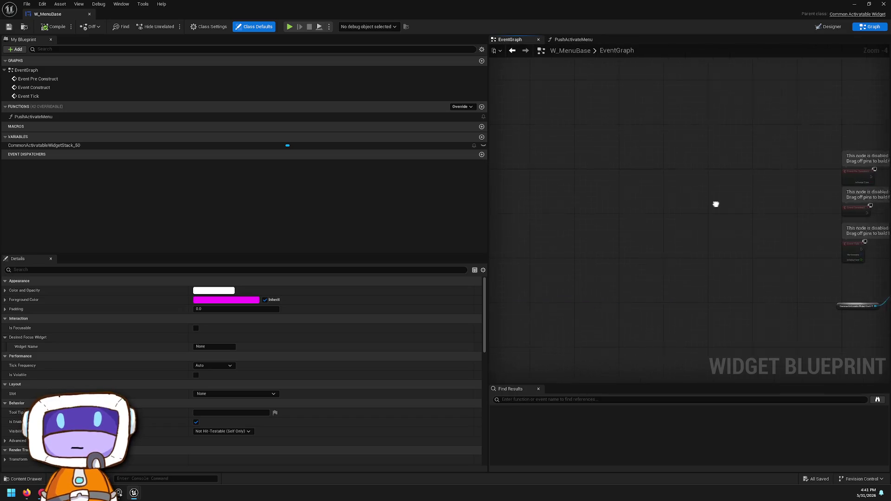
pyautogui.hotkey('ctrl', 'v')
pyautogui.moveTo(635, 214); pyautogui.dragTo(543, 139)
pyautogui.scroll(1, 778, 218)
pyautogui.moveTo(778, 218); pyautogui.dragTo(833, 196)
pyautogui.moveTo(651, 204)
pyautogui.mouseDown()
pyautogui.moveTo(706, 153)
pyautogui.moveTo(748, 171)
pyautogui.mouseUp()
pyautogui.moveTo(643, 273); pyautogui.dragTo(581, 151)
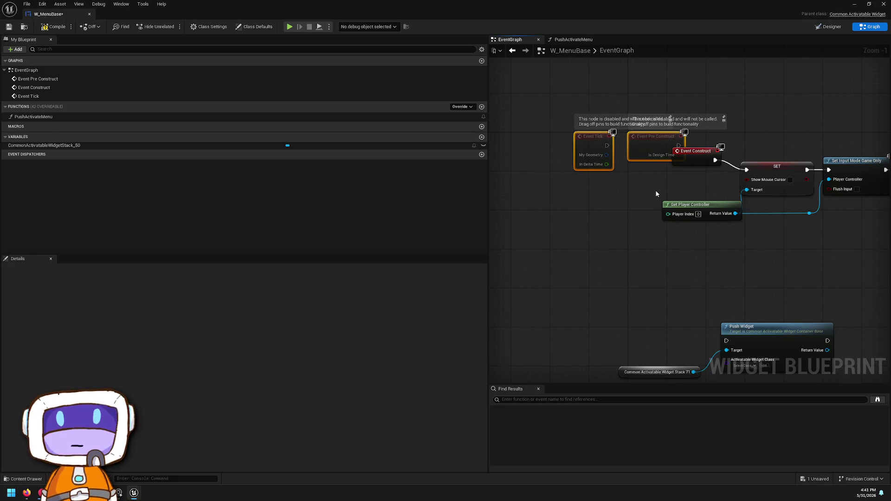
pyautogui.press('Delete')
# Step: Close the W_MenuBase editor and play-test the level, seeing the gameplayWidget text
pyautogui.doubleClick(52, 22)
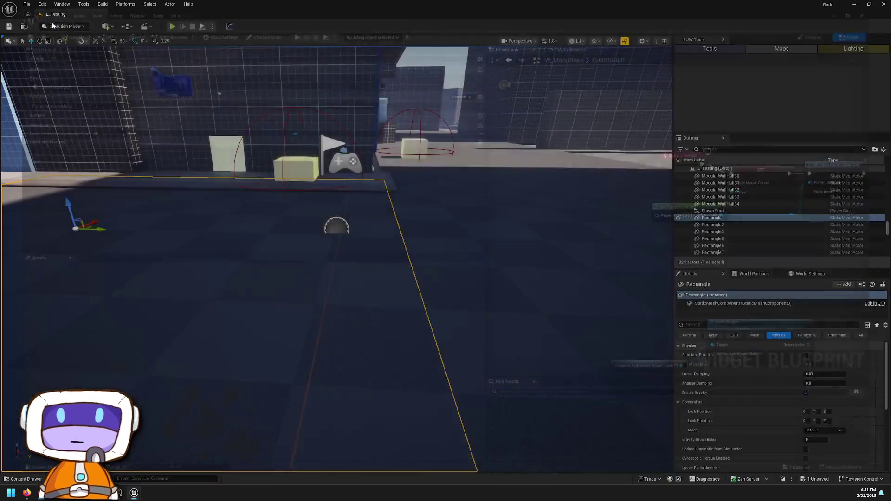
pyautogui.moveTo(569, 22); pyautogui.dragTo(367, 126)
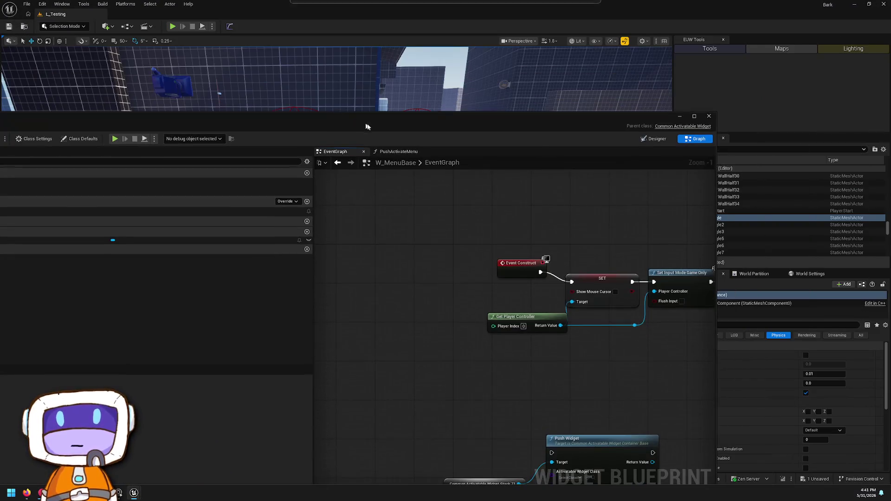
pyautogui.click(712, 119)
pyautogui.rightClick(408, 332)
pyautogui.click(421, 327)
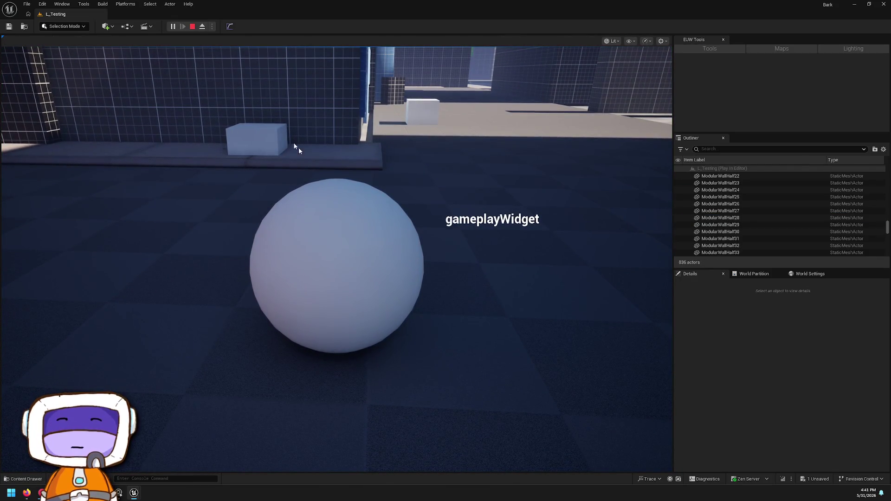
pyautogui.click(193, 27)
pyautogui.hotkey('ctrl', 'space')
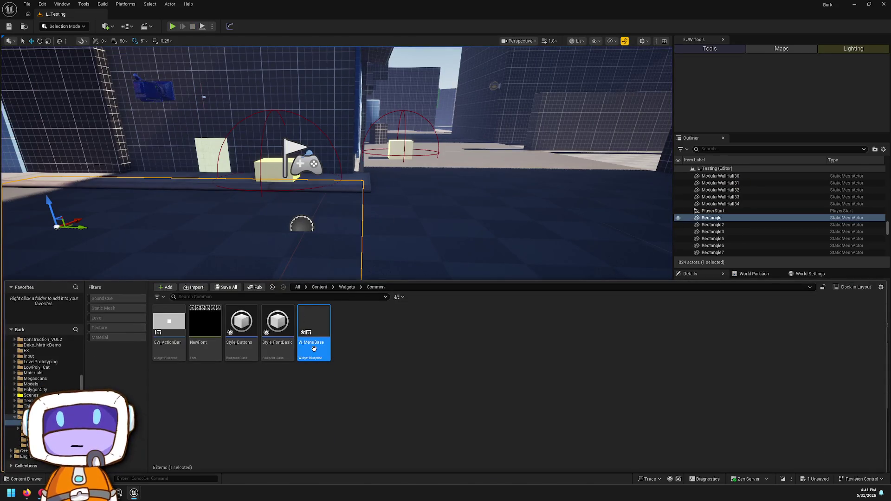
# Step: Check W_MenuBase's CommonActivatableWidgetStack and its graph view
pyautogui.doubleClick(315, 351)
pyautogui.click(491, 249)
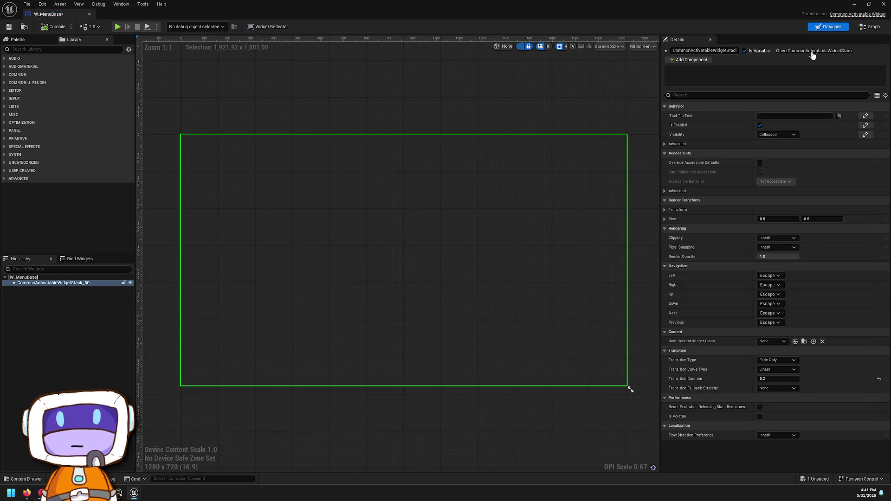
pyautogui.click(812, 51)
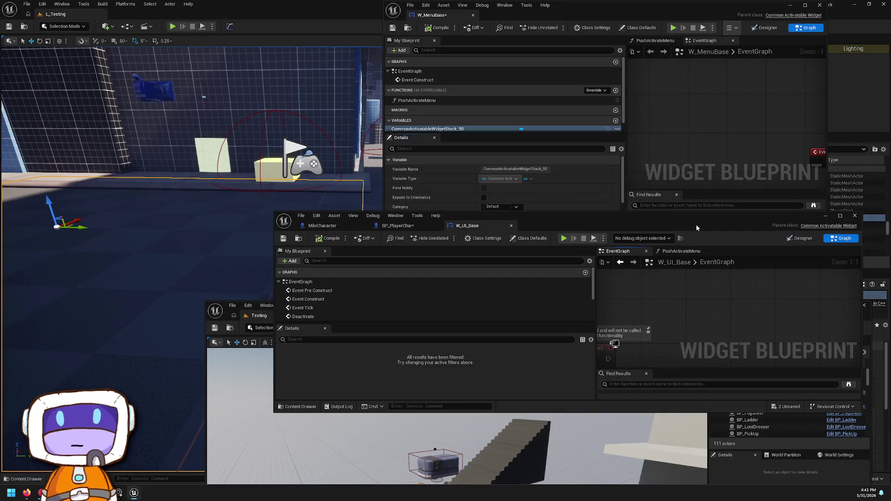
# Step: Maximize the W_UI_Base editor and bring its Event Construct and Deactivate nodes into view
pyautogui.doubleClick(696, 227)
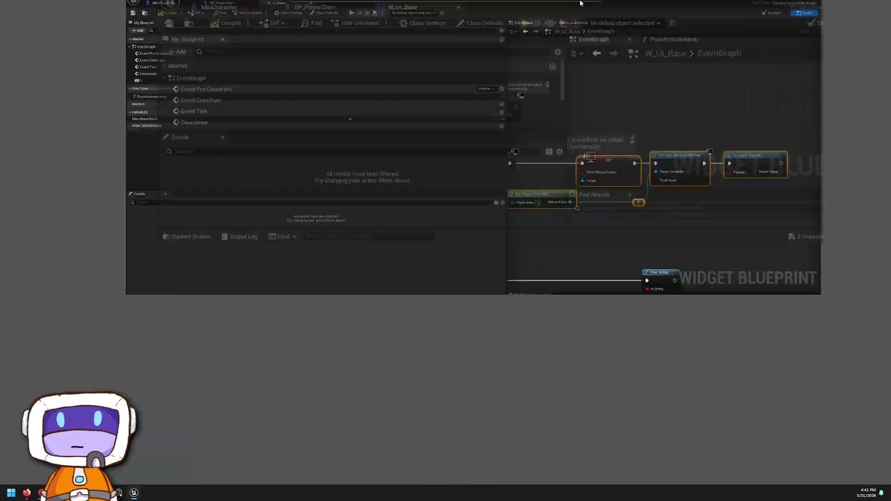
pyautogui.scroll(-3, 756, 201)
pyautogui.moveTo(758, 193)
pyautogui.mouseDown()
pyautogui.moveTo(661, 189)
pyautogui.moveTo(629, 321)
pyautogui.moveTo(562, 224)
pyautogui.mouseUp()
pyautogui.scroll(3, 561, 224)
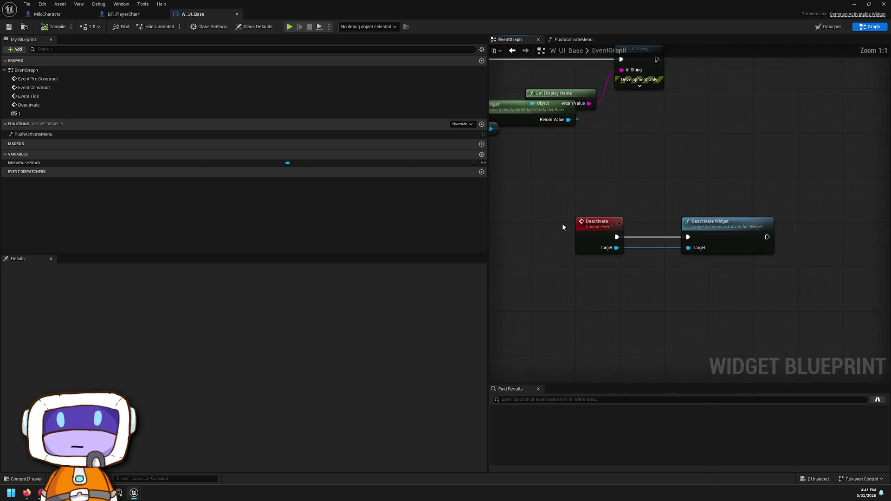
# Step: Review W_UI_Base's Deactivate nodes, Class Settings and Class Defaults, then maximize the W_MenuBase editor
pyautogui.moveTo(552, 169); pyautogui.dragTo(832, 290)
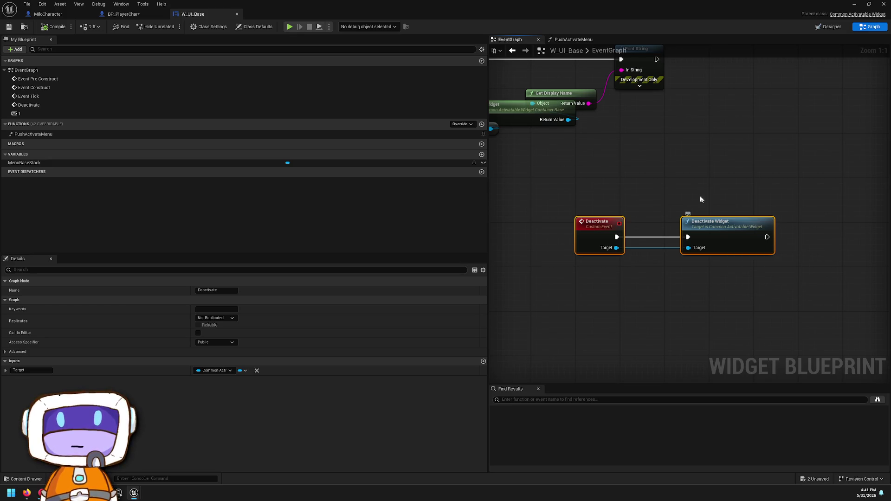
pyautogui.scroll(-2, 665, 197)
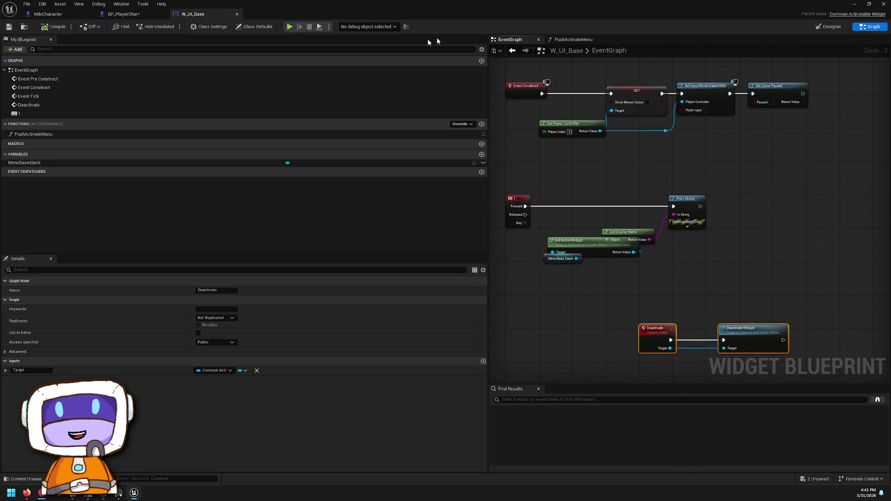
pyautogui.click(208, 26)
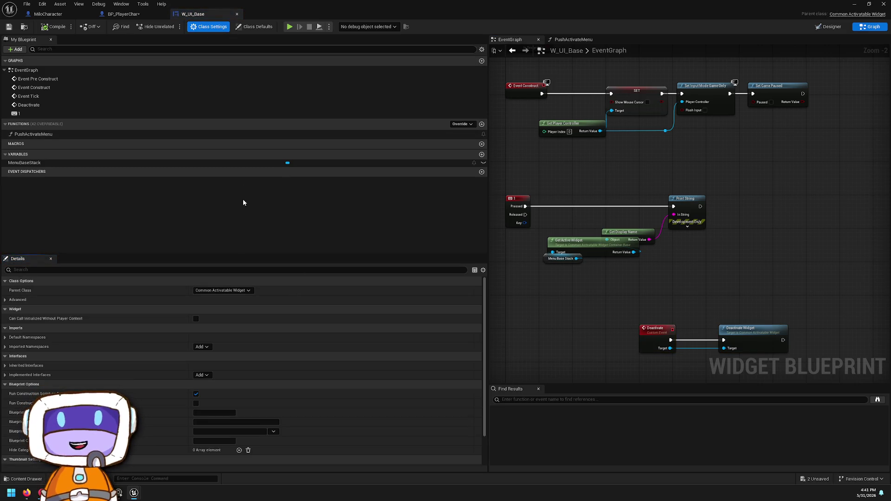
pyautogui.click(254, 25)
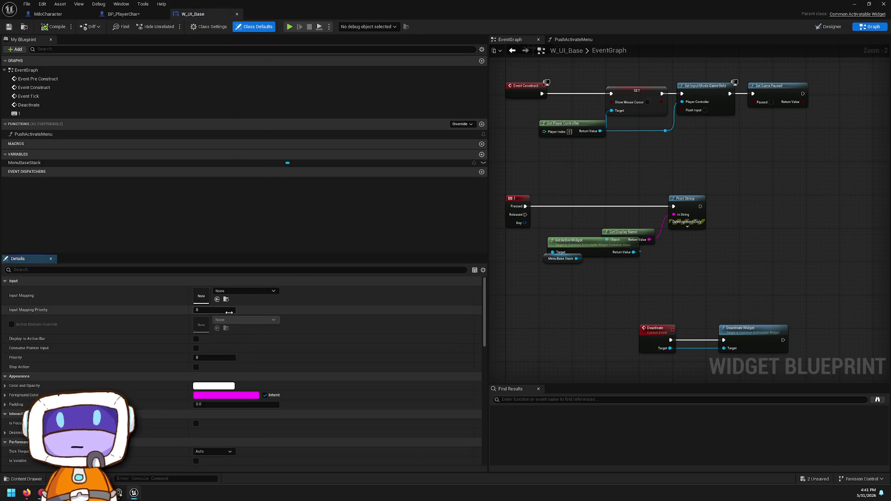
pyautogui.scroll(-5, 182, 315)
pyautogui.scroll(-5, 184, 349)
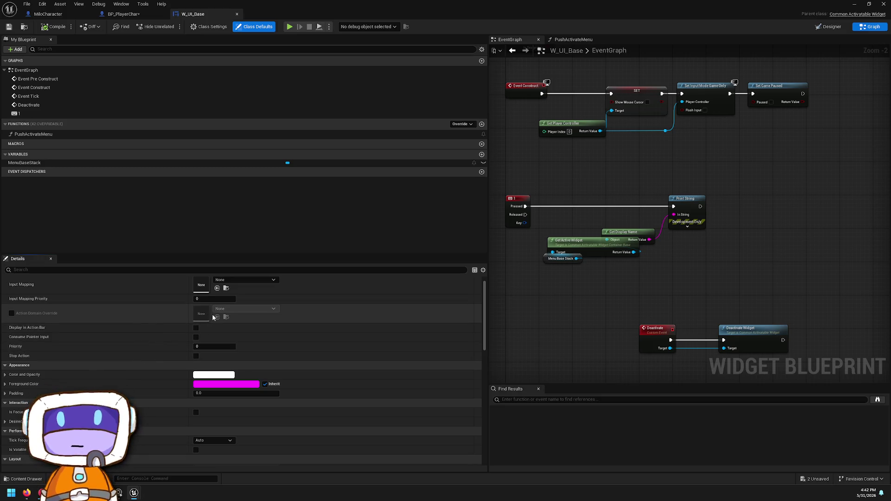
pyautogui.scroll(-8, 207, 303)
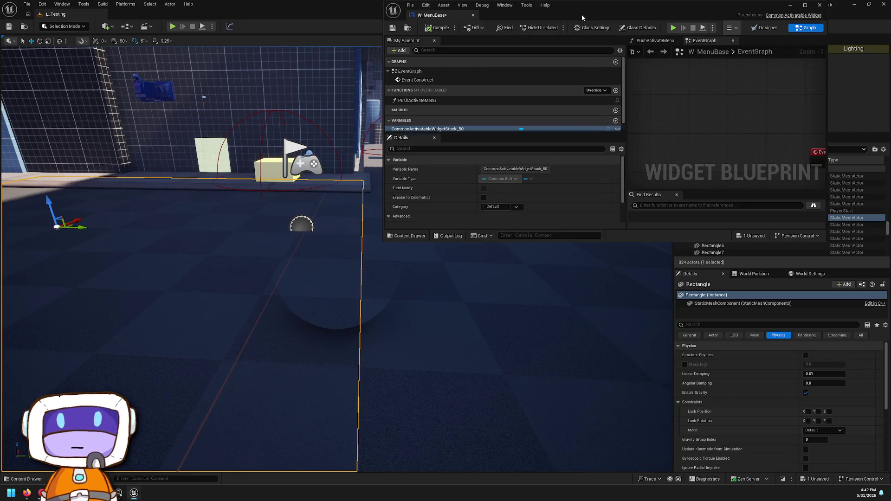
pyautogui.moveTo(583, 18); pyautogui.dragTo(407, 3)
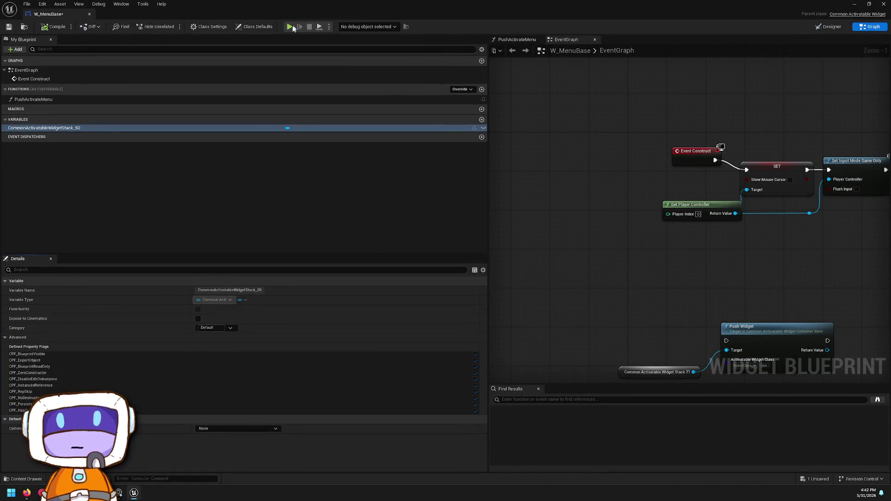
# Step: Uncheck Supports Activation Focus in W_MenuBase's Class Defaults
pyautogui.click(259, 28)
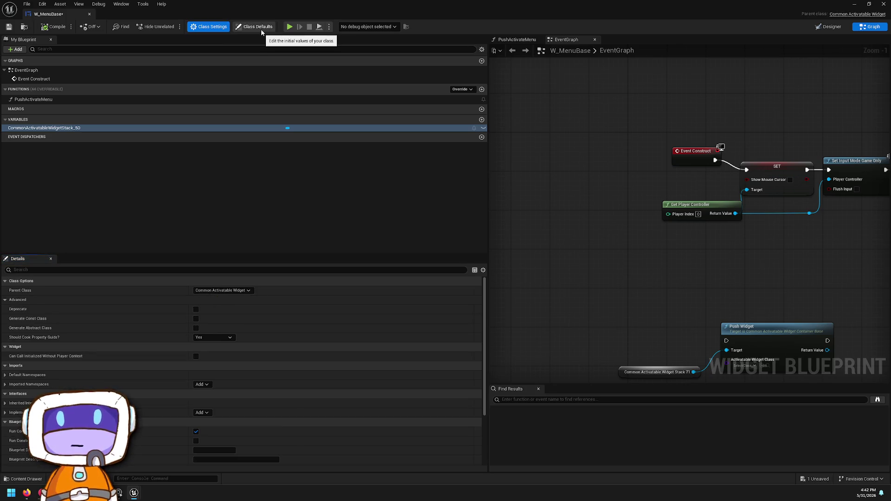
pyautogui.scroll(-3, 196, 331)
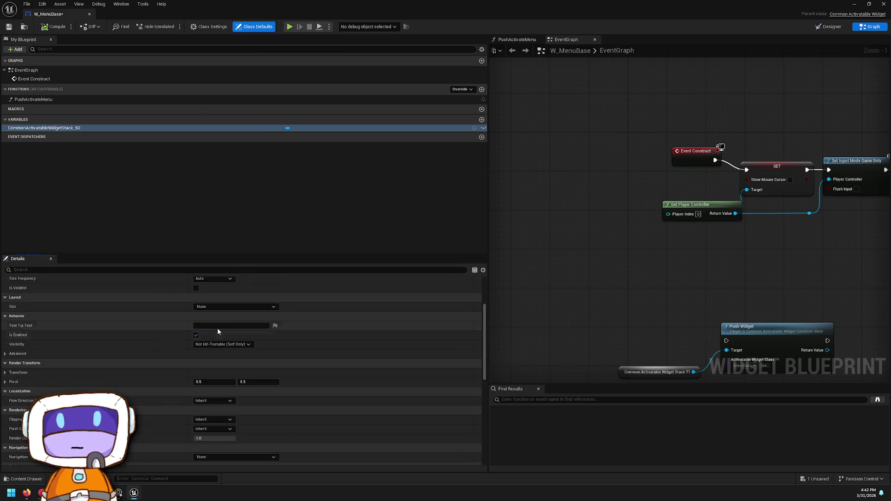
pyautogui.scroll(3, 217, 328)
pyautogui.scroll(-5, 202, 333)
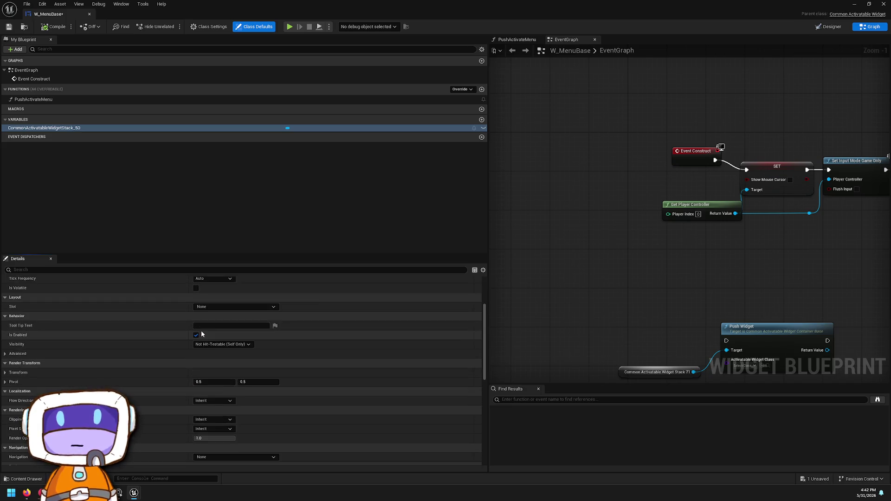
pyautogui.scroll(-2, 194, 338)
pyautogui.click(197, 389)
# Step: Delete the Push Widget and stack variable nodes, close the editor, and play L_Testing
pyautogui.scroll(-5, 292, 373)
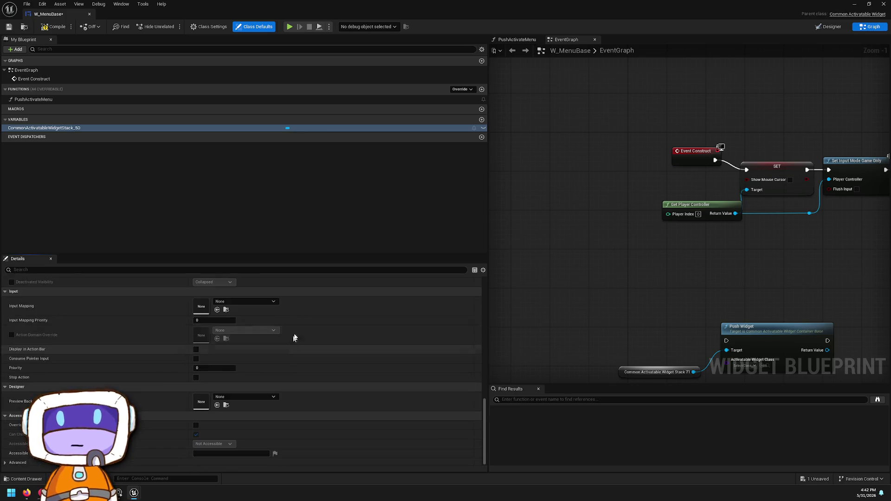
pyautogui.moveTo(694, 318)
pyautogui.mouseDown()
pyautogui.moveTo(612, 225)
pyautogui.moveTo(649, 268)
pyautogui.mouseUp()
pyautogui.press('Delete')
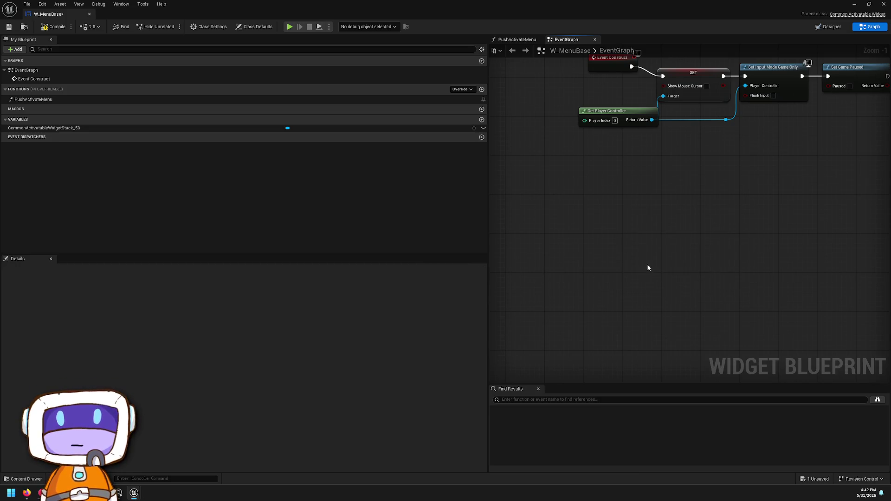
pyautogui.scroll(-5, 742, 209)
pyautogui.click(885, 5)
pyautogui.rightClick(513, 294)
pyautogui.click(550, 292)
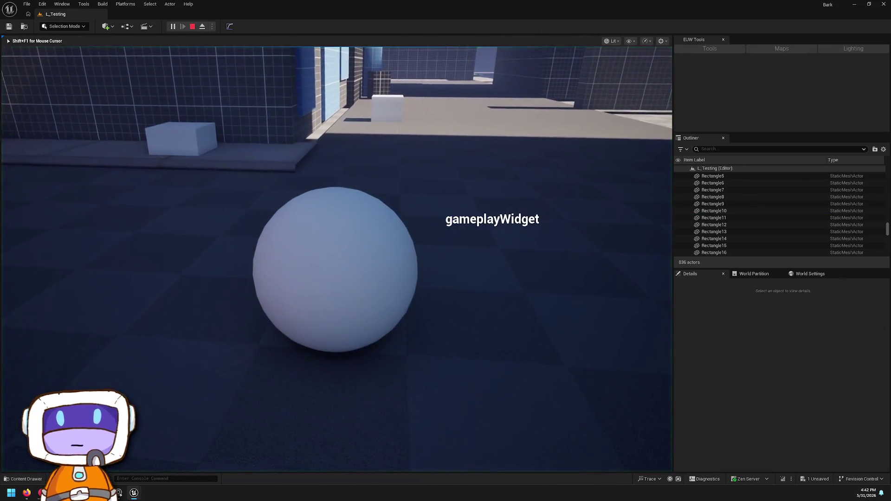
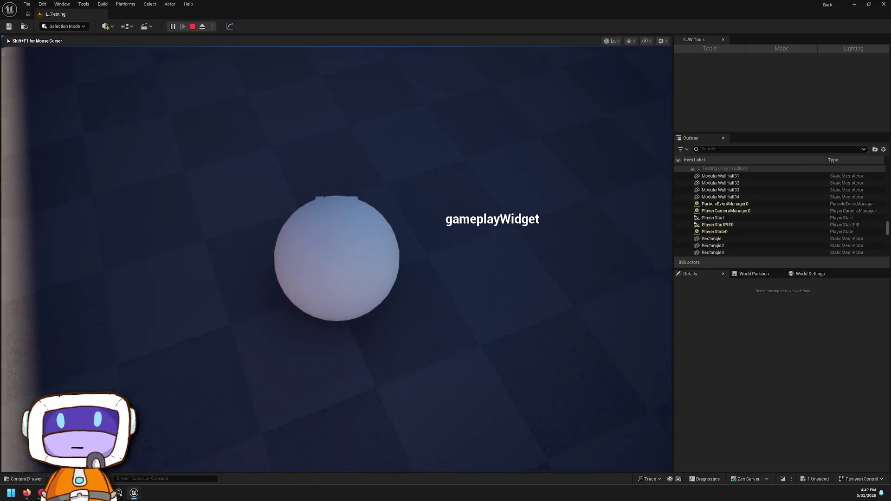
# Step: Check the Objectives menu in play, stop the session, and browse Content/Widgets/Menu
pyautogui.press('Tab')
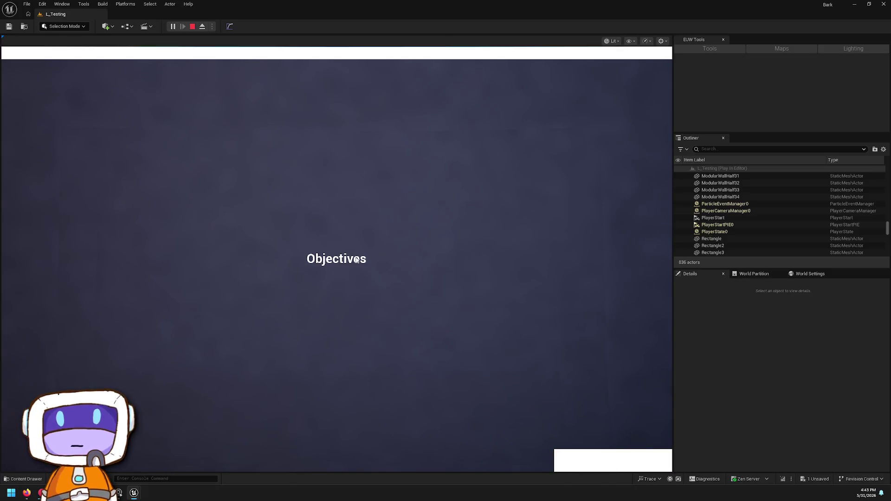
pyautogui.click(192, 26)
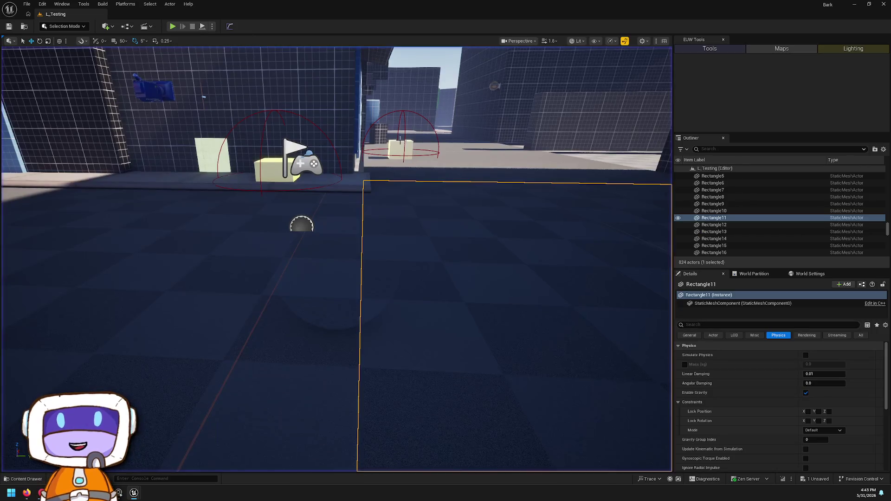
pyautogui.hotkey('ctrl', 'space')
pyautogui.hotkey('ctrl', 'space')
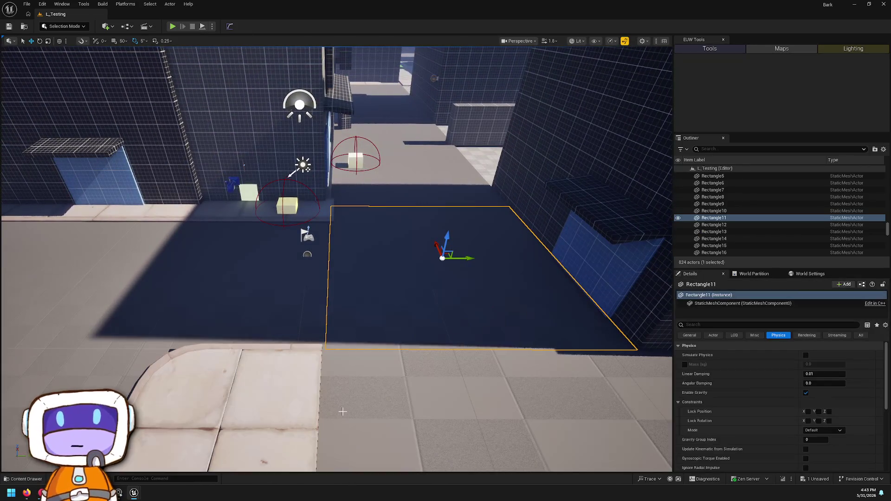
pyautogui.click(33, 479)
pyautogui.click(427, 399)
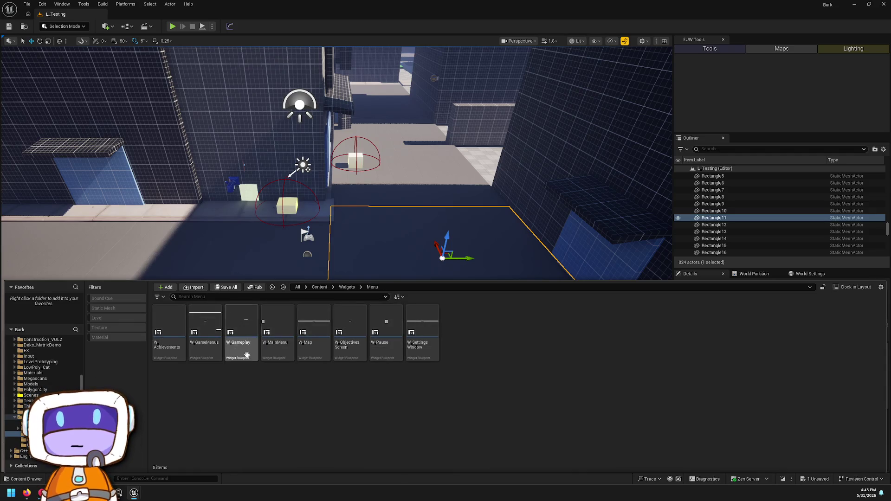
# Step: Open W_GameMenus in Graph view and scroll its Class Defaults to the Back settings
pyautogui.doubleClick(205, 346)
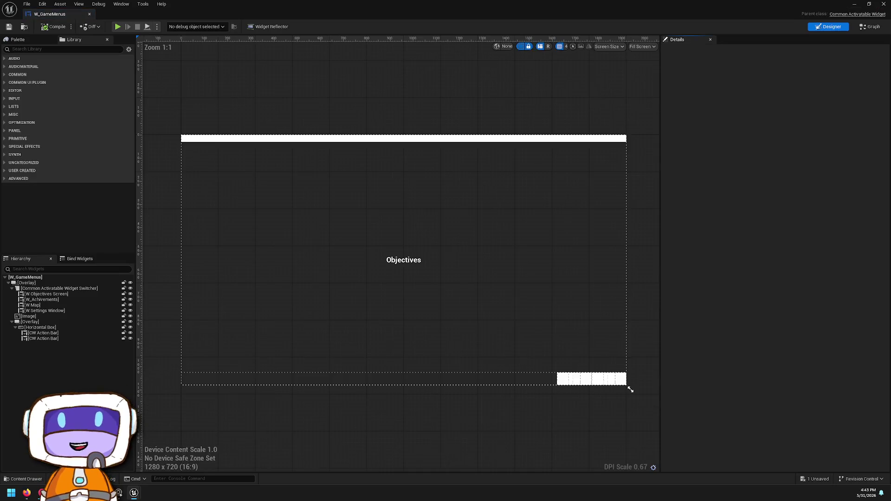
pyautogui.click(871, 27)
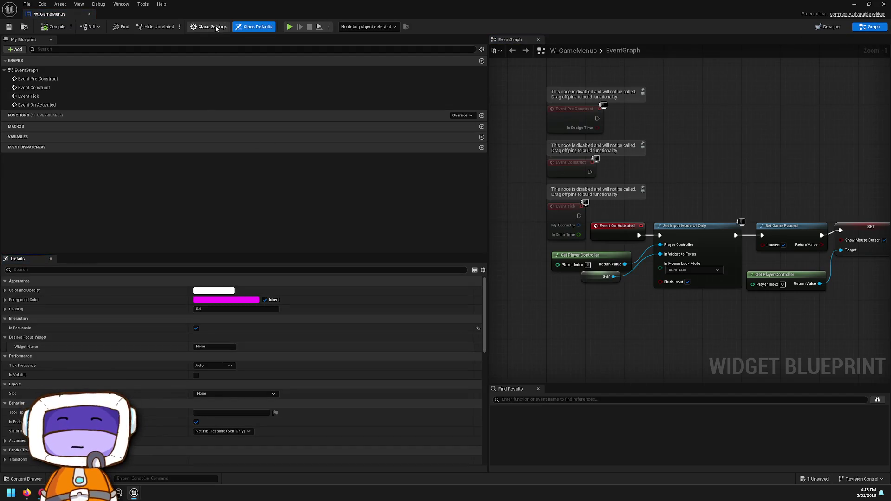
pyautogui.scroll(1, 228, 330)
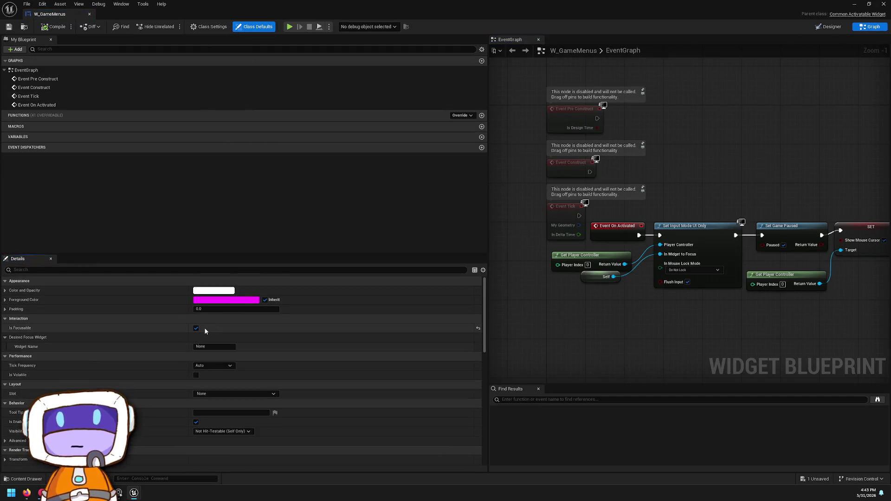
pyautogui.scroll(-5, 248, 348)
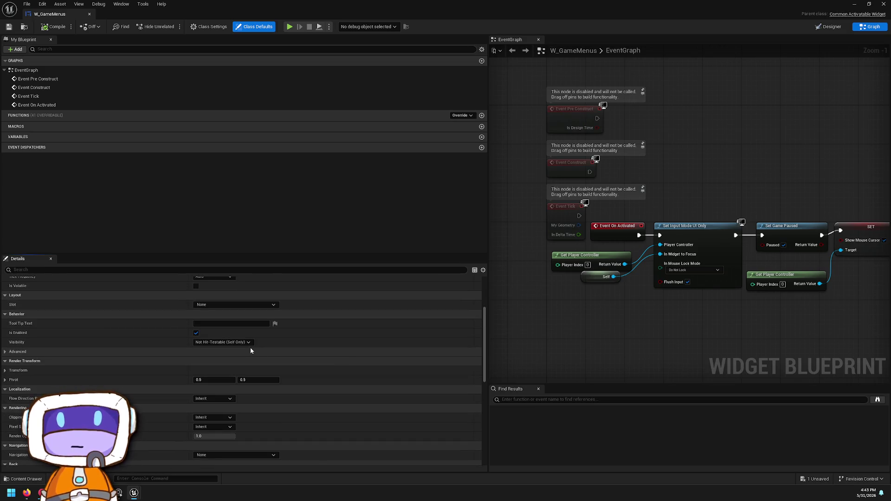
pyautogui.scroll(-2, 244, 327)
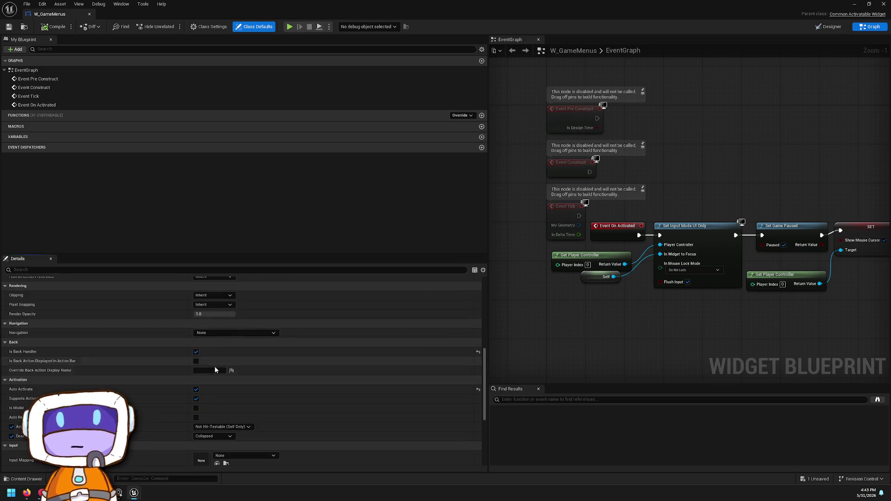
pyautogui.moveTo(27, 353)
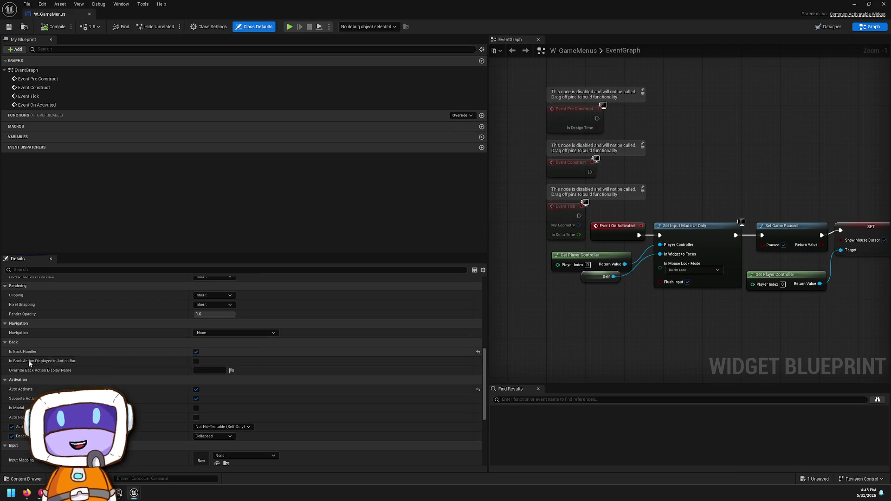
# Step: Enable Is Back Action Displayed in Action Bar and Auto Restore Focus
pyautogui.click(195, 361)
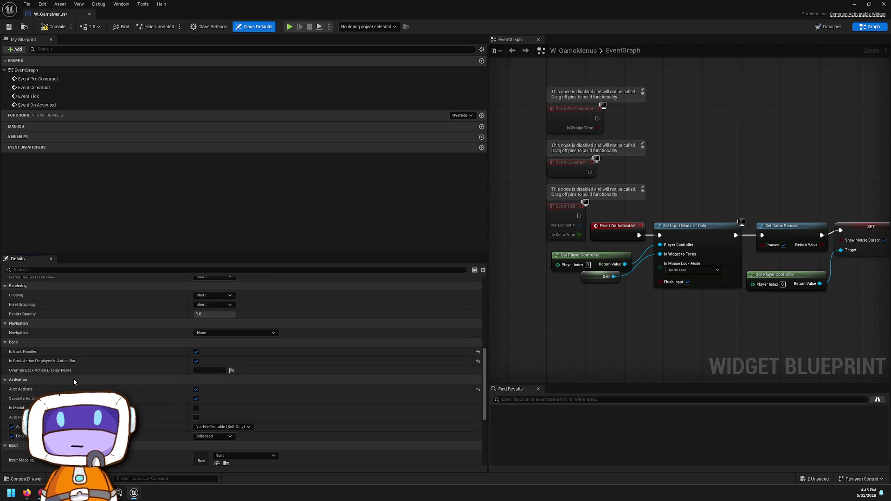
pyautogui.scroll(-3, 136, 365)
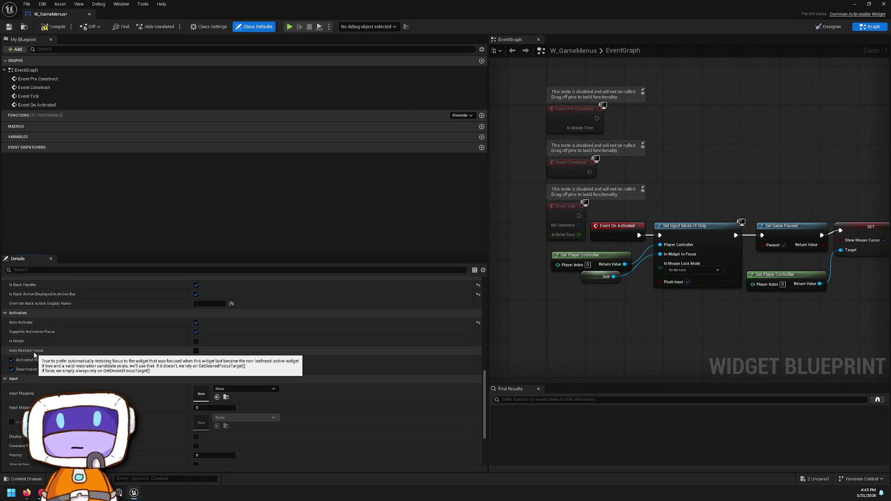
pyautogui.click(196, 351)
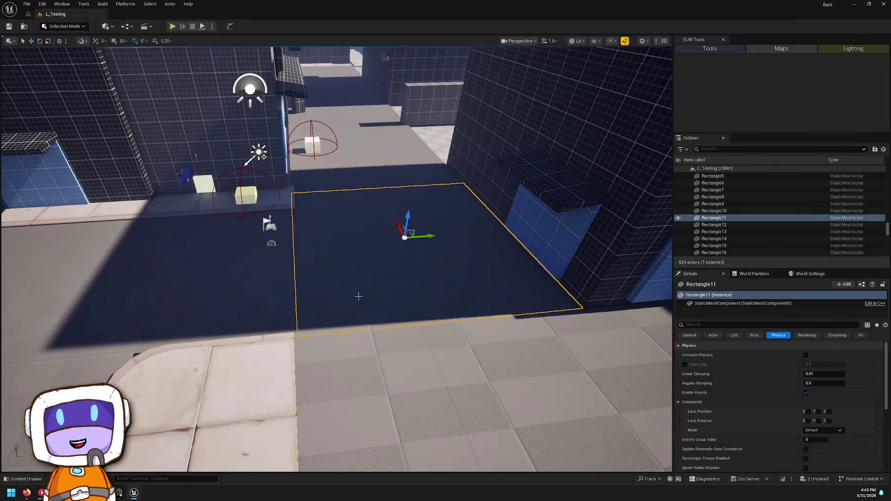
pyautogui.rightClick(359, 297)
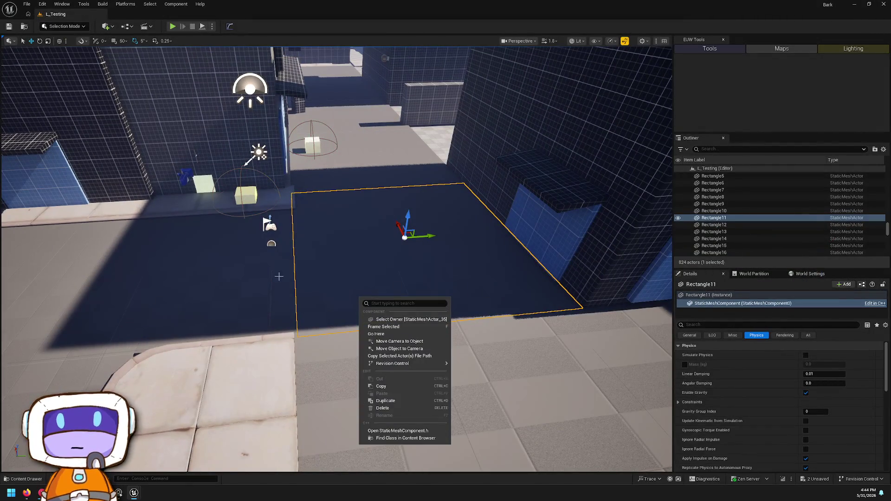
pyautogui.rightClick(279, 276)
pyautogui.hotkey('alt', 'p')
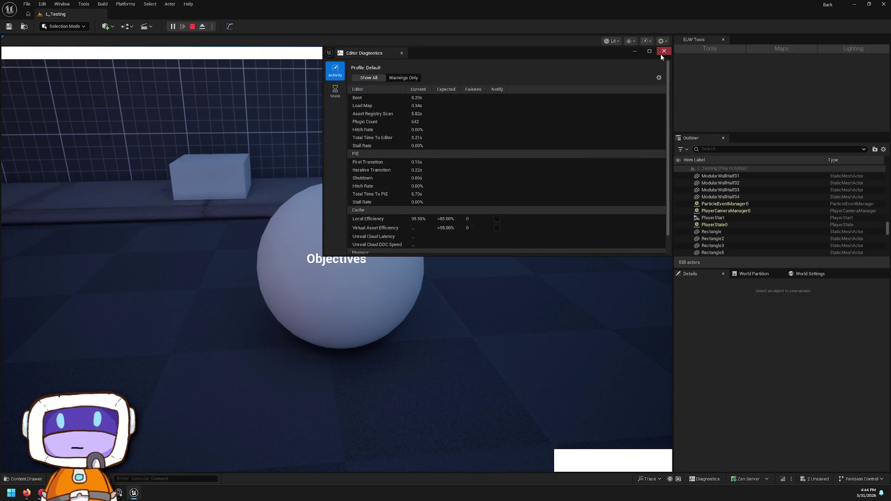
pyautogui.click(661, 54)
pyautogui.click(193, 26)
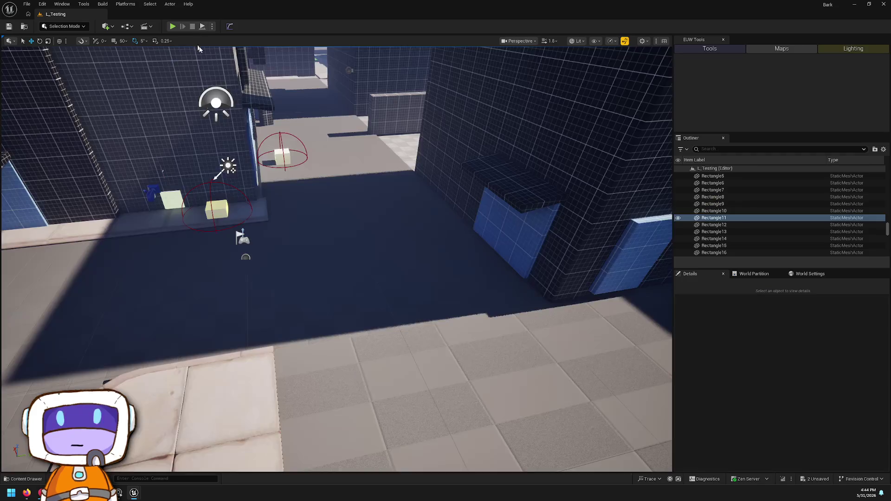
pyautogui.hotkey('ctrl', 'space')
pyautogui.doubleClick(216, 348)
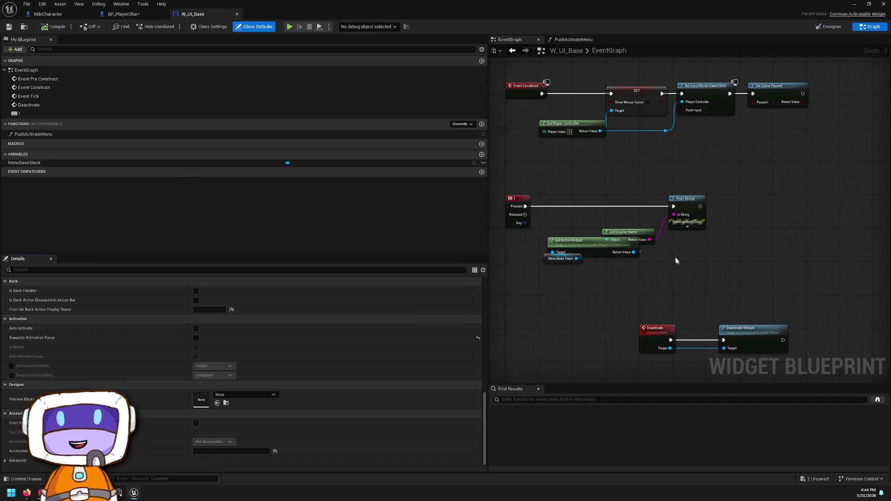
# Step: Open W_MenuPause from the GameMenus folder and show its event graph
pyautogui.scroll(-2, 676, 261)
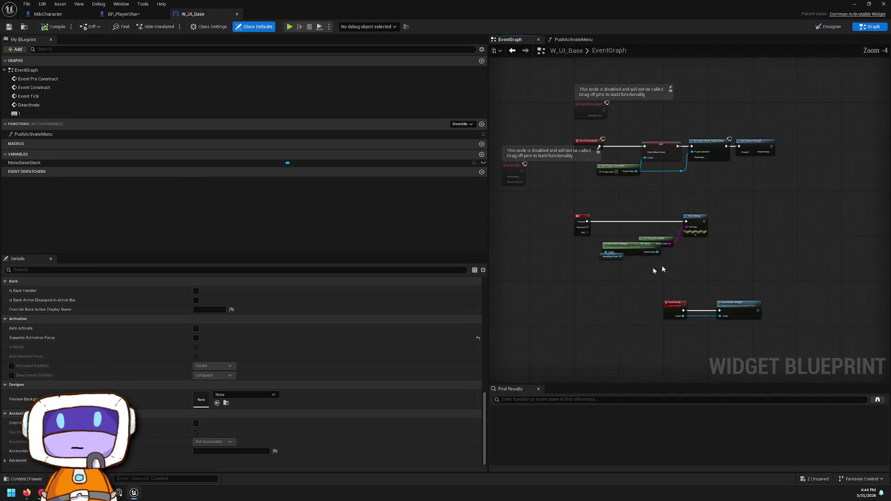
pyautogui.hotkey('ctrl', 'space')
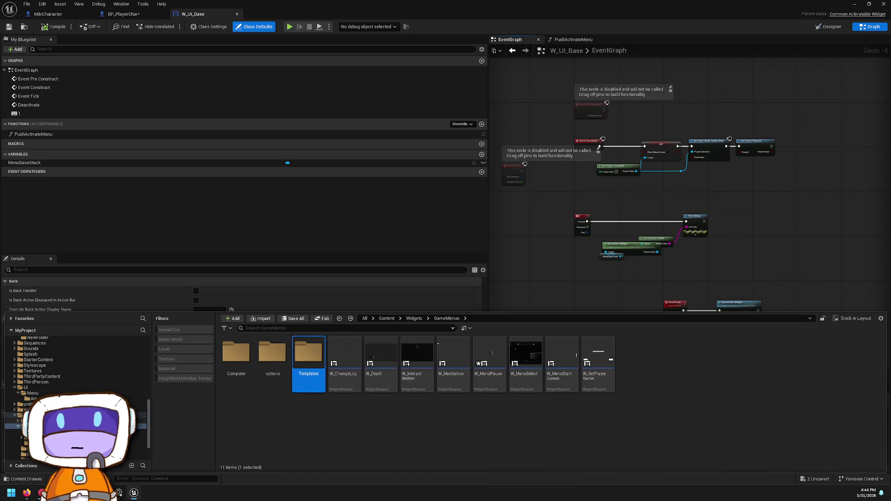
pyautogui.click(495, 373)
pyautogui.doubleClick(495, 374)
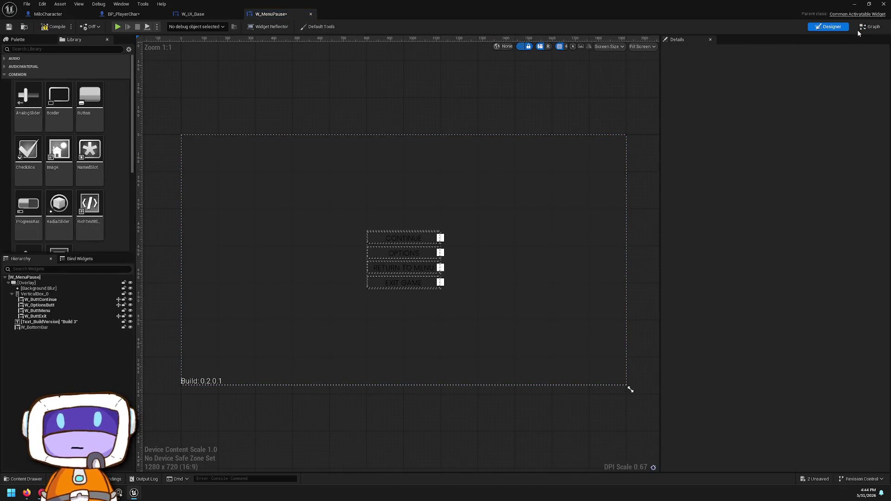
pyautogui.click(863, 27)
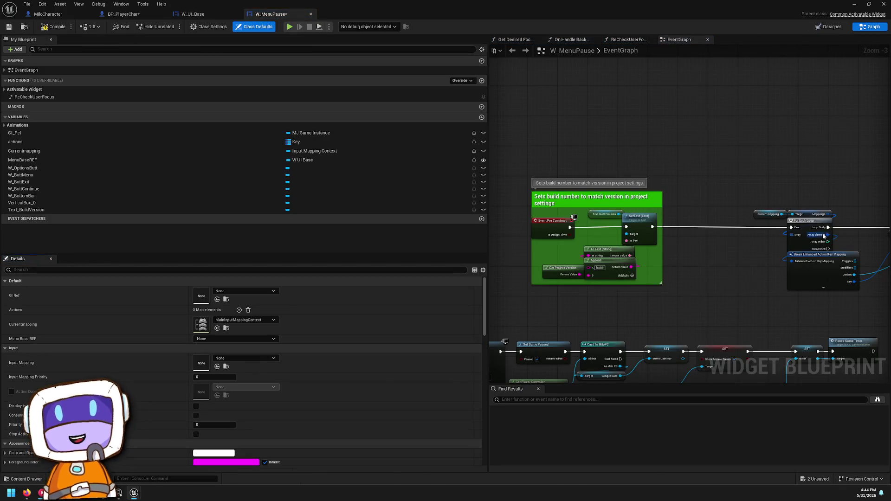
# Step: Pan around W_MenuPause's event graph to locate Event On Activated and Set Focus
pyautogui.scroll(2, 823, 237)
pyautogui.scroll(-3, 743, 250)
pyautogui.scroll(4, 672, 268)
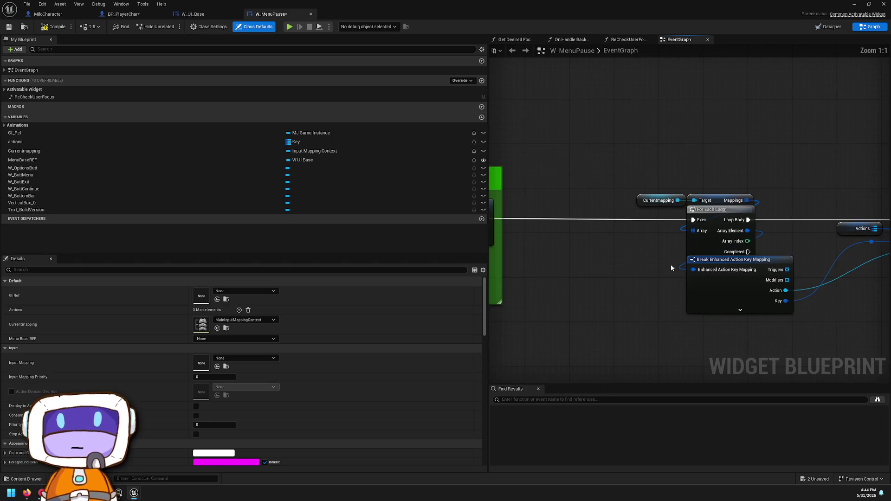
pyautogui.scroll(-2, 662, 260)
pyautogui.moveTo(617, 259)
pyautogui.mouseDown()
pyautogui.moveTo(516, 261)
pyautogui.moveTo(882, 262)
pyautogui.mouseUp()
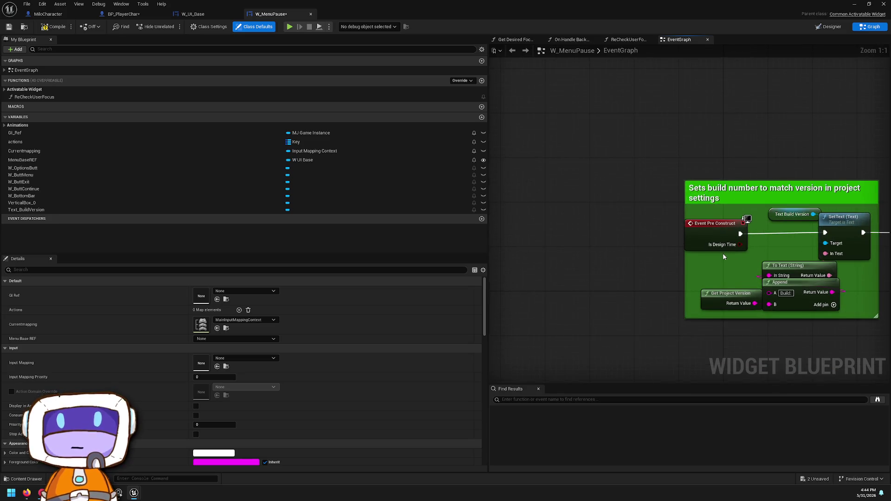
pyautogui.scroll(2, 723, 252)
pyautogui.moveTo(723, 252); pyautogui.dragTo(620, 235)
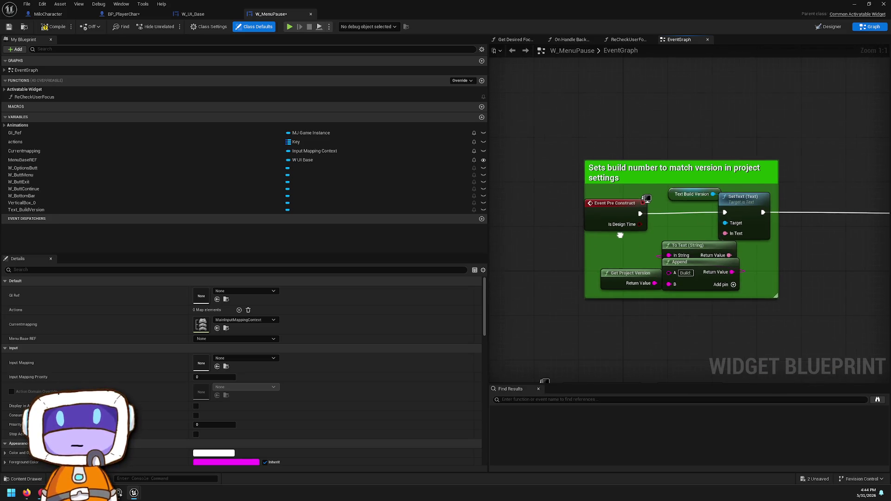
pyautogui.scroll(-2, 621, 235)
pyautogui.moveTo(520, 279); pyautogui.dragTo(605, 203)
pyautogui.scroll(2, 605, 202)
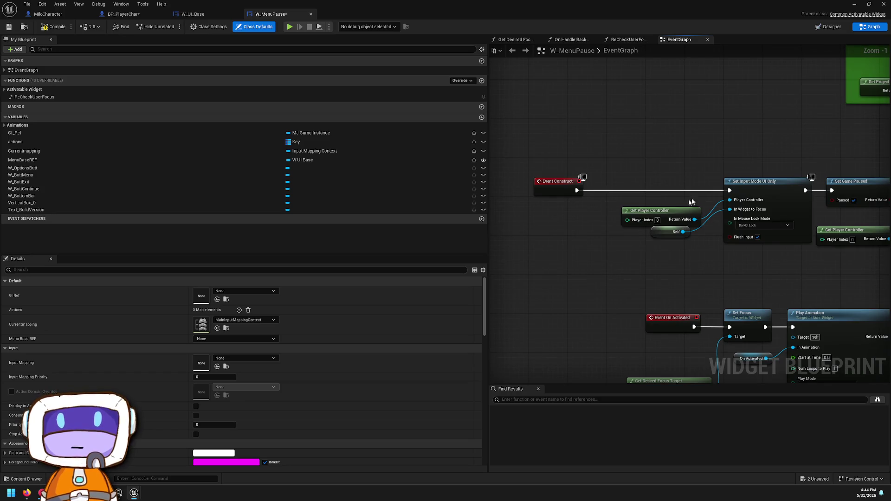
pyautogui.moveTo(691, 202); pyautogui.dragTo(574, 205)
pyautogui.moveTo(688, 240); pyautogui.dragTo(418, 248)
pyautogui.moveTo(575, 227)
pyautogui.mouseDown()
pyautogui.moveTo(687, 218)
pyautogui.moveTo(701, 235)
pyautogui.moveTo(611, 244)
pyautogui.mouseUp()
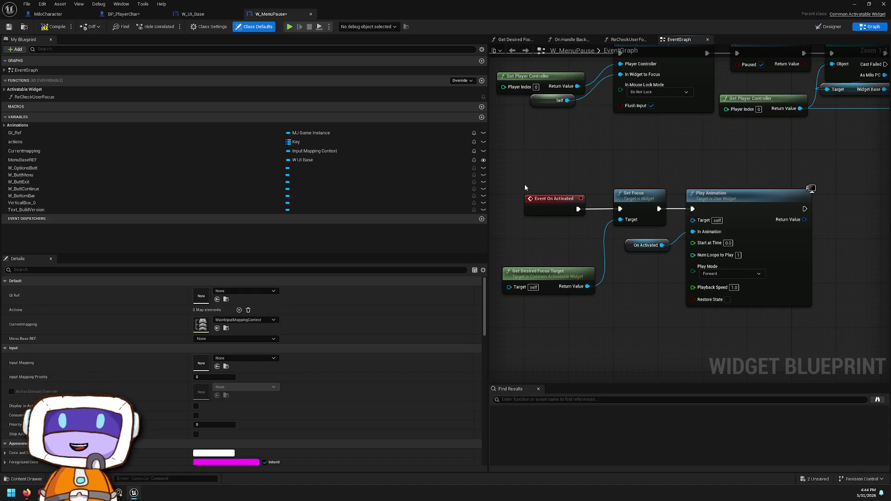
# Step: Copy the Event On Activated, Set Focus and Play Animation nodes, then switch to W_GameMenus
pyautogui.moveTo(519, 175)
pyautogui.mouseDown()
pyautogui.moveTo(604, 204)
pyautogui.moveTo(764, 231)
pyautogui.mouseUp()
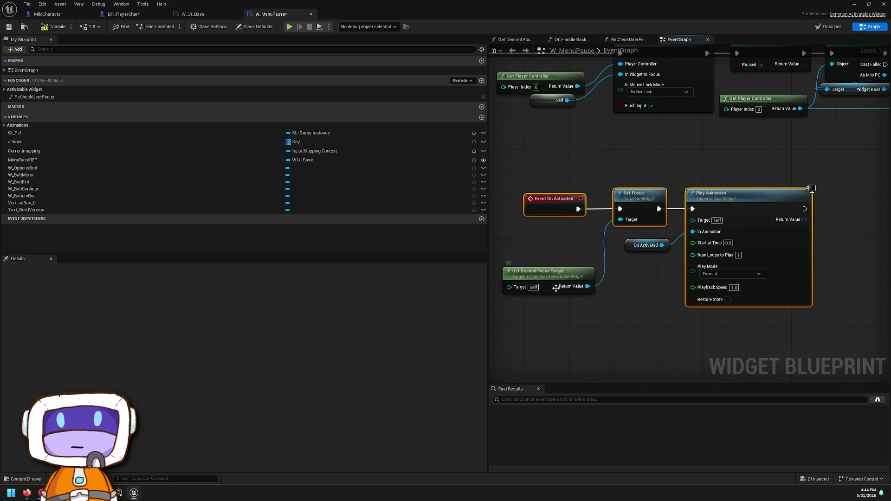
pyautogui.keyDown('shift'); pyautogui.click(568, 273); pyautogui.keyUp('shift')
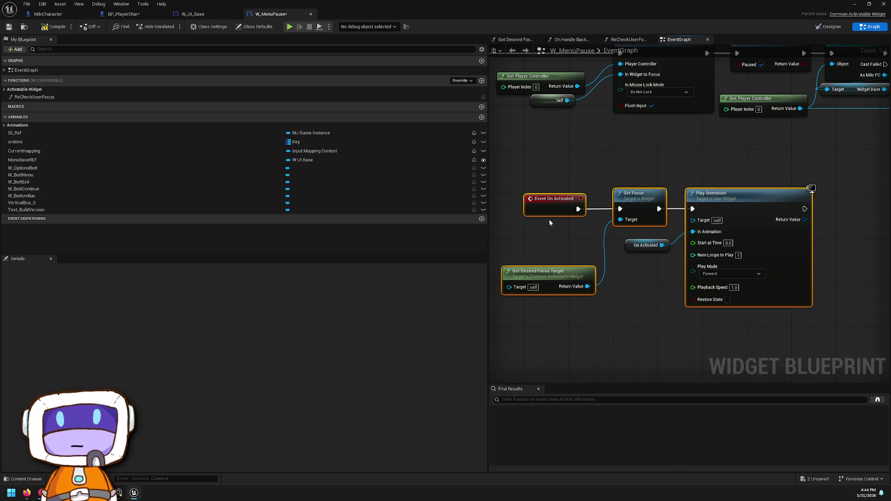
pyautogui.moveTo(690, 210)
pyautogui.mouseDown()
pyautogui.moveTo(691, 241)
pyautogui.moveTo(552, 216)
pyautogui.moveTo(374, 219)
pyautogui.moveTo(410, 218)
pyautogui.mouseUp()
pyautogui.moveTo(488, 203)
pyautogui.mouseDown()
pyautogui.moveTo(638, 260)
pyautogui.moveTo(631, 254)
pyautogui.mouseUp()
pyautogui.scroll(-2, 503, 211)
pyautogui.moveTo(547, 222)
pyautogui.mouseDown()
pyautogui.moveTo(796, 335)
pyautogui.moveTo(777, 319)
pyautogui.mouseUp()
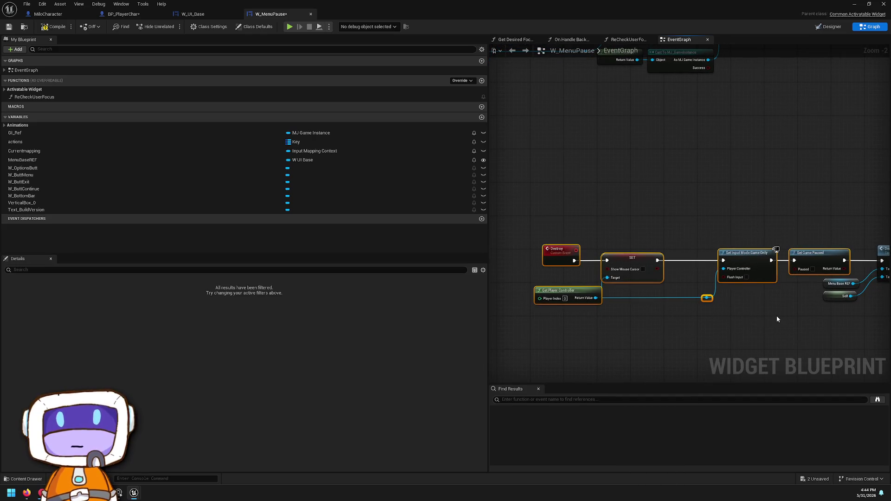
pyautogui.scroll(-3, 580, 154)
pyautogui.moveTo(662, 167)
pyautogui.mouseDown()
pyautogui.moveTo(738, 181)
pyautogui.moveTo(607, 189)
pyautogui.moveTo(665, 184)
pyautogui.mouseUp()
pyautogui.moveTo(537, 159)
pyautogui.mouseDown()
pyautogui.moveTo(815, 275)
pyautogui.moveTo(802, 259)
pyautogui.mouseUp()
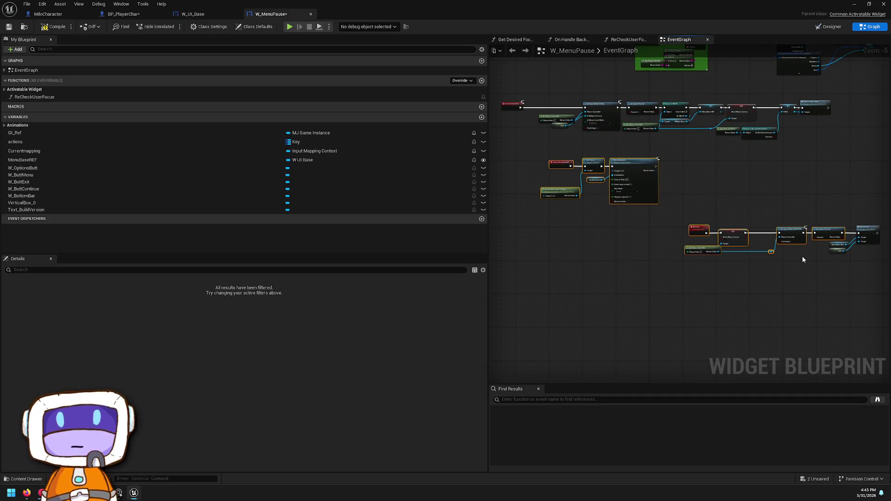
pyautogui.hotkey('alt', 'Tab')
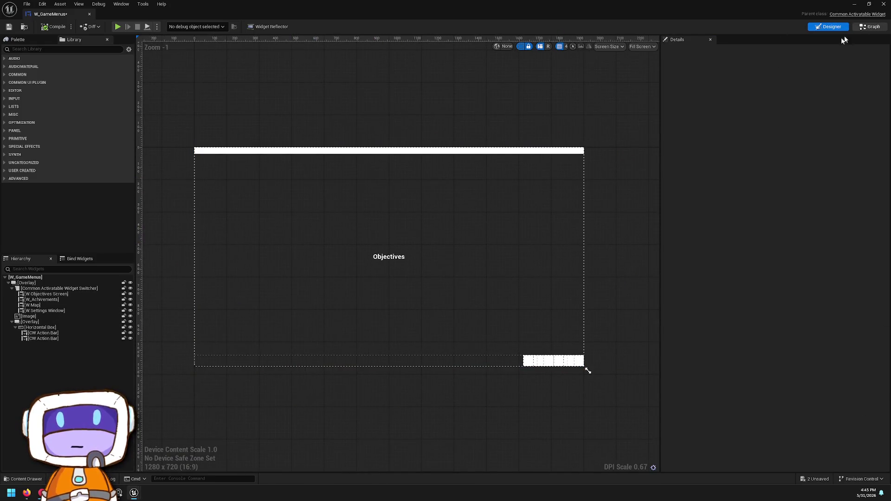
# Step: Paste the copied activation nodes into W_GameMenus' event graph
pyautogui.click(870, 26)
pyautogui.rightClick(532, 236)
pyautogui.moveTo(712, 323); pyautogui.dragTo(606, 173)
pyautogui.hotkey('ctrl', 'v')
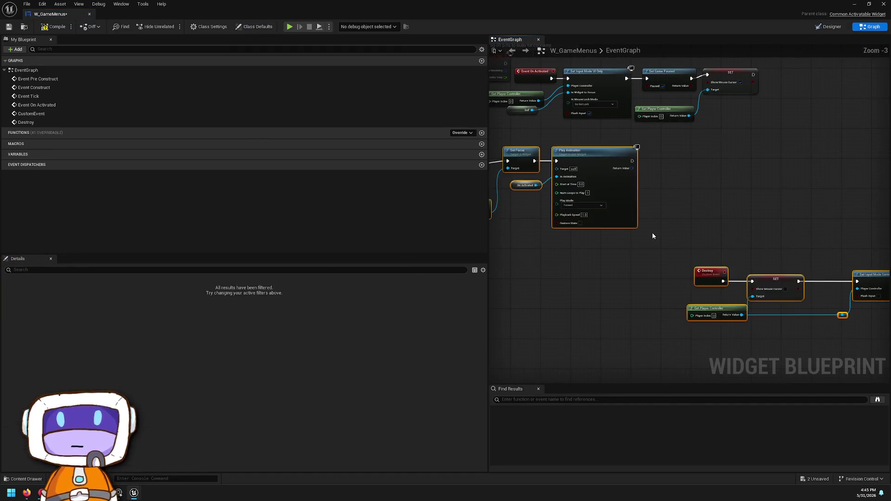
pyautogui.rightClick(518, 191)
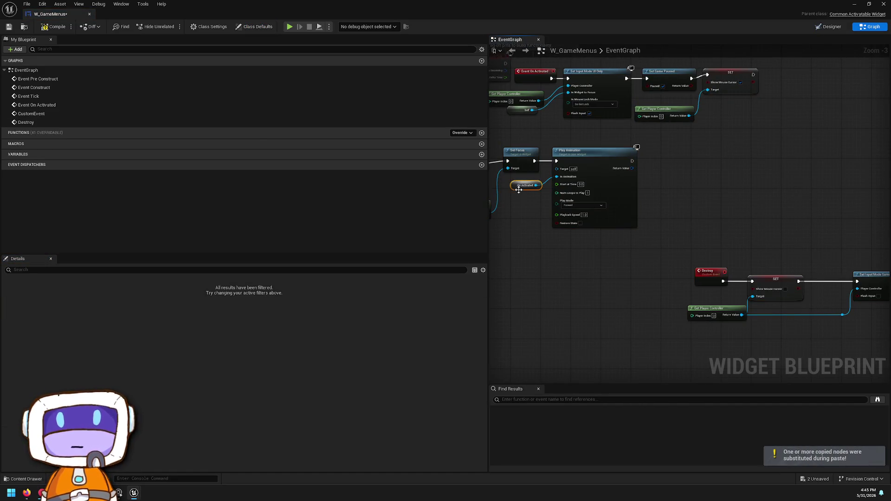
# Step: Add a new widget animation named OnActivated in the Designer's Animations panel
pyautogui.click(828, 27)
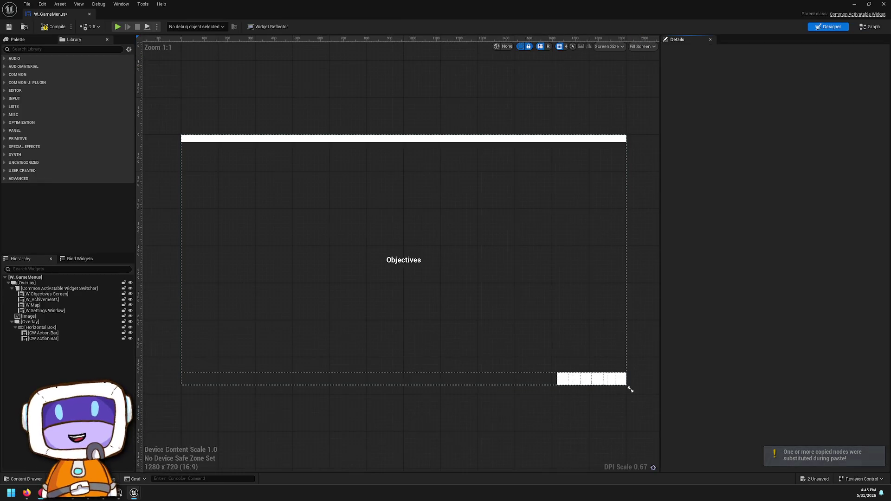
pyautogui.hotkey('ctrl', 'shift', 'space')
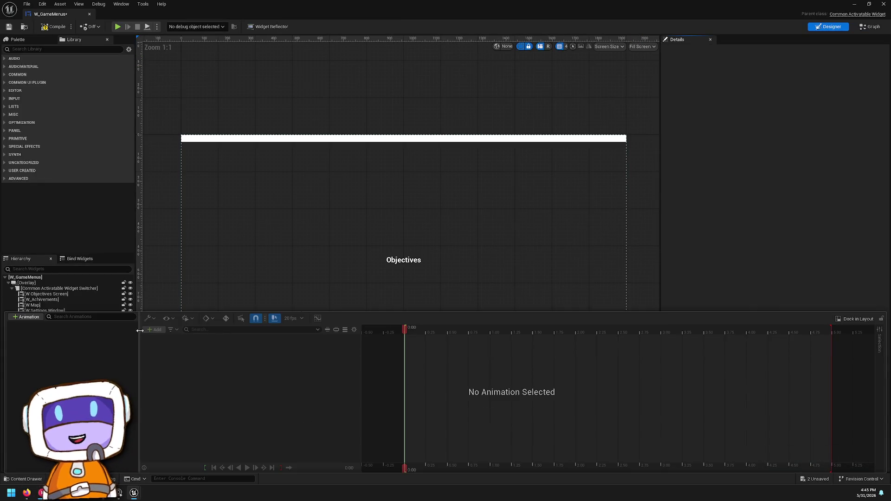
pyautogui.click(26, 317)
pyautogui.write('OnActri')
pyautogui.press('BackSpace')
pyautogui.press('BackSpace')
pyautogui.write('ivated')
pyautogui.press('Return')
pyautogui.click(52, 35)
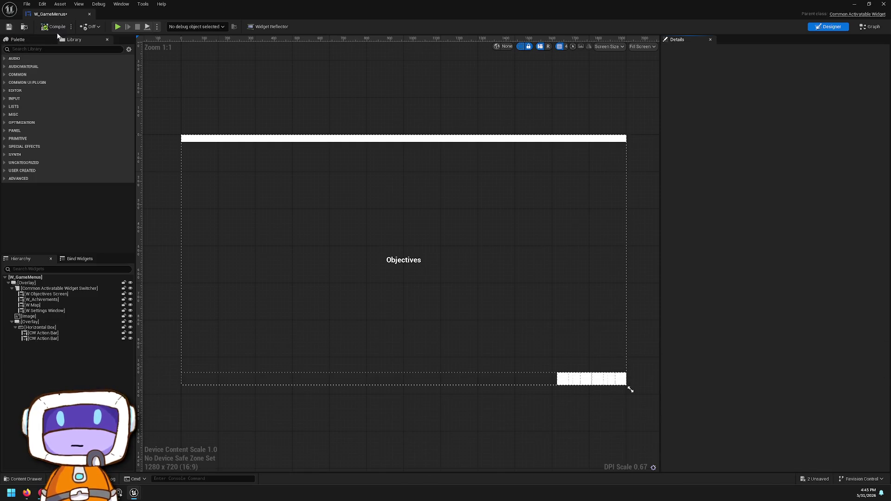
# Step: Review the pasted node chain in W_GameMenus' event graph
pyautogui.click(871, 28)
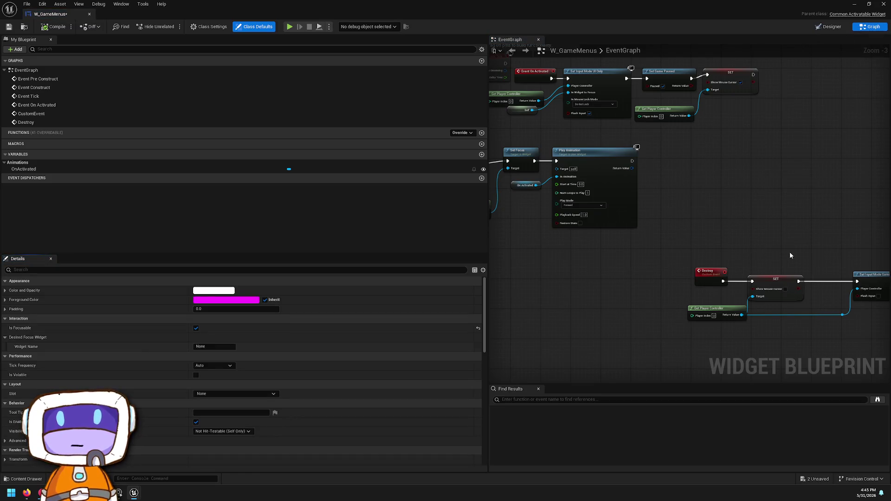
pyautogui.moveTo(784, 243); pyautogui.dragTo(673, 199)
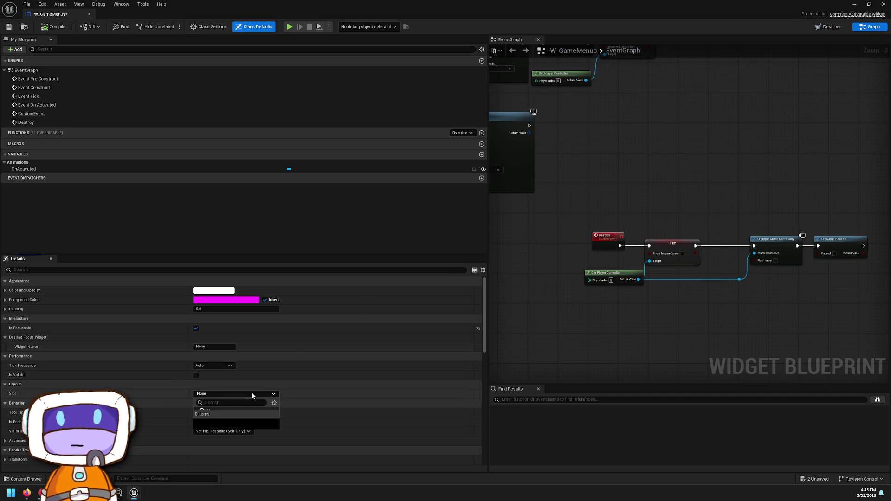
pyautogui.click(614, 272)
pyautogui.click(649, 225)
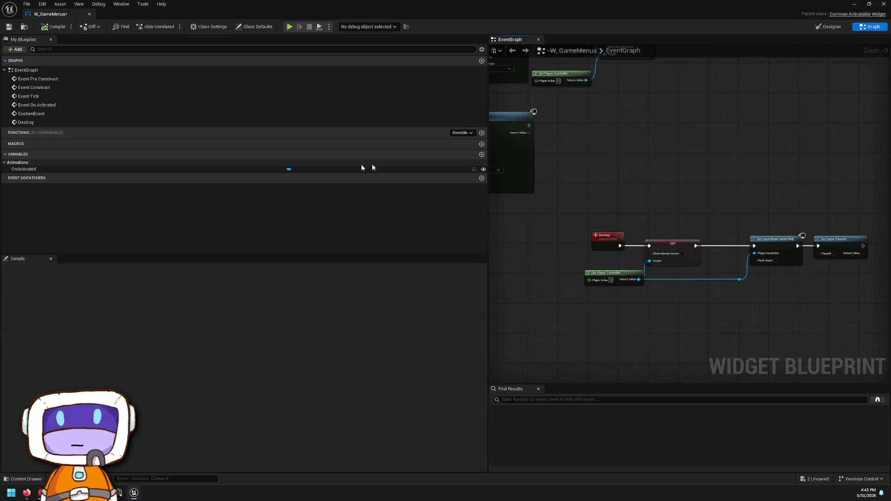
pyautogui.moveTo(678, 225)
pyautogui.mouseDown()
pyautogui.moveTo(654, 255)
pyautogui.moveTo(738, 308)
pyautogui.moveTo(840, 344)
pyautogui.moveTo(887, 344)
pyautogui.mouseUp()
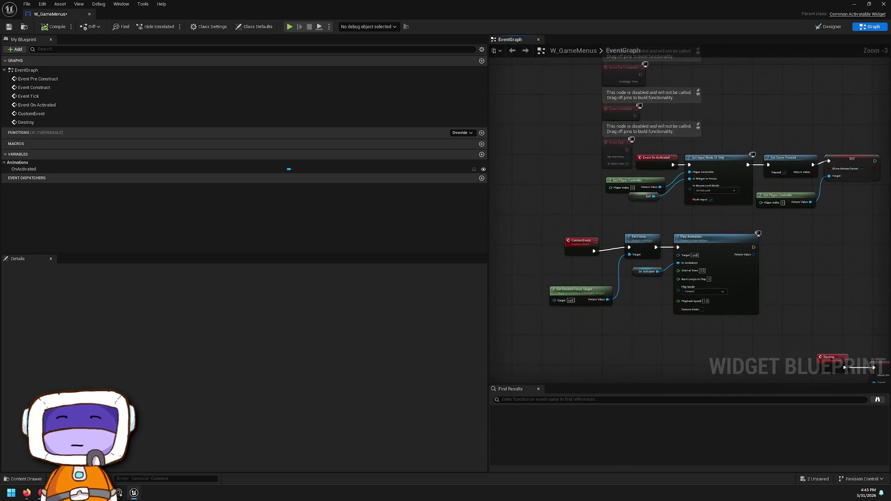
# Step: Show Class Defaults and scroll the Details panel to the Back and Activation sections
pyautogui.click(254, 27)
pyautogui.scroll(-5, 245, 333)
pyautogui.scroll(-3, 232, 336)
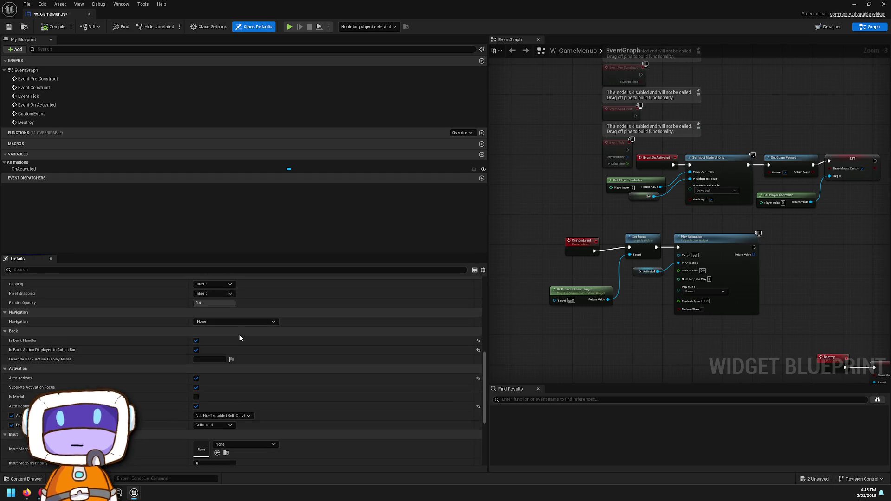
pyautogui.scroll(-2, 236, 337)
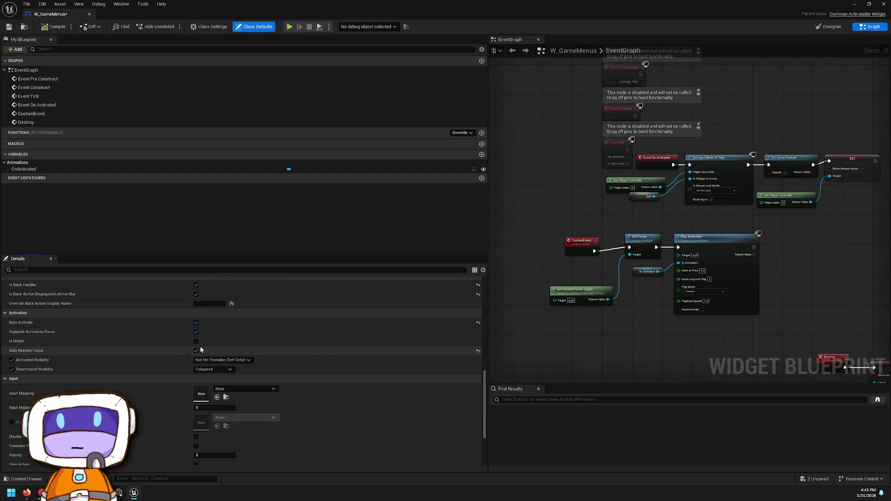
# Step: Uncheck Is Back Action Displayed in Action Bar in W_GameMenus' Class Defaults
pyautogui.scroll(1, 210, 339)
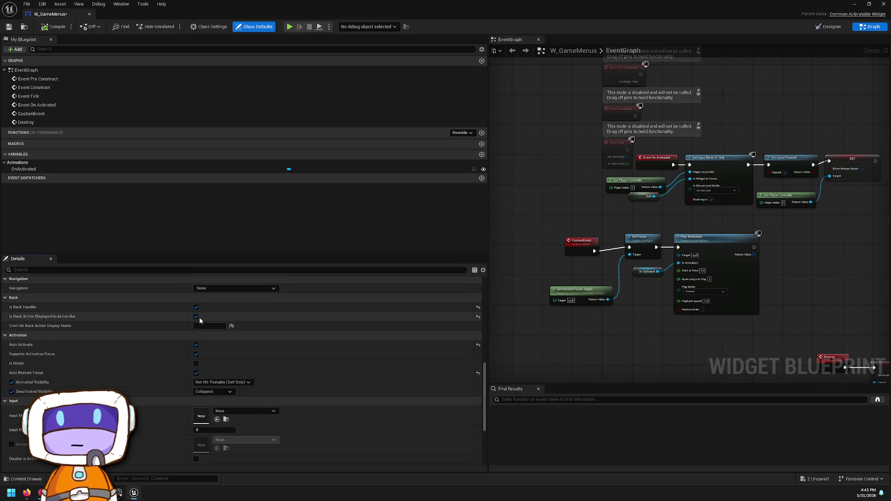
pyautogui.click(197, 316)
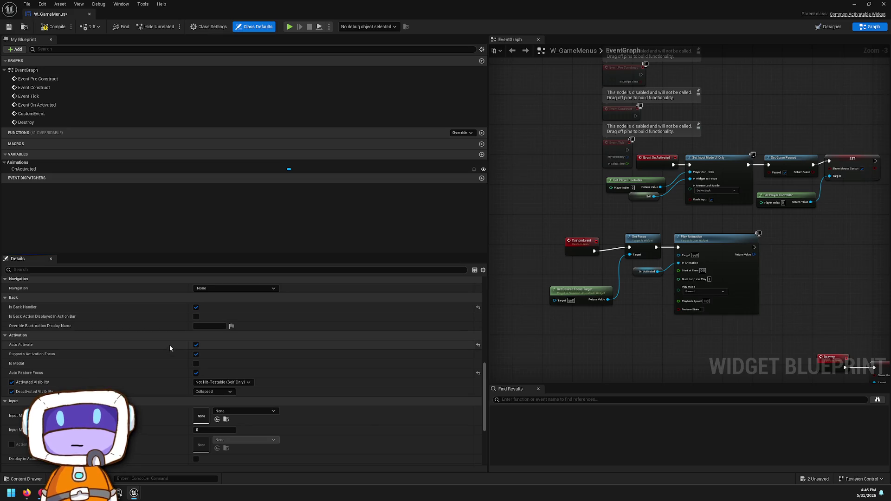
pyautogui.scroll(-3, 179, 350)
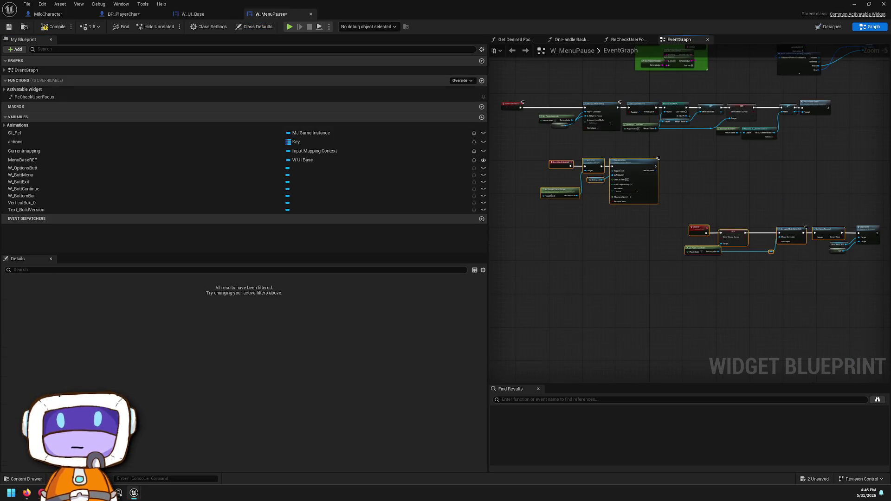
pyautogui.scroll(1, 706, 278)
pyautogui.scroll(3, 706, 279)
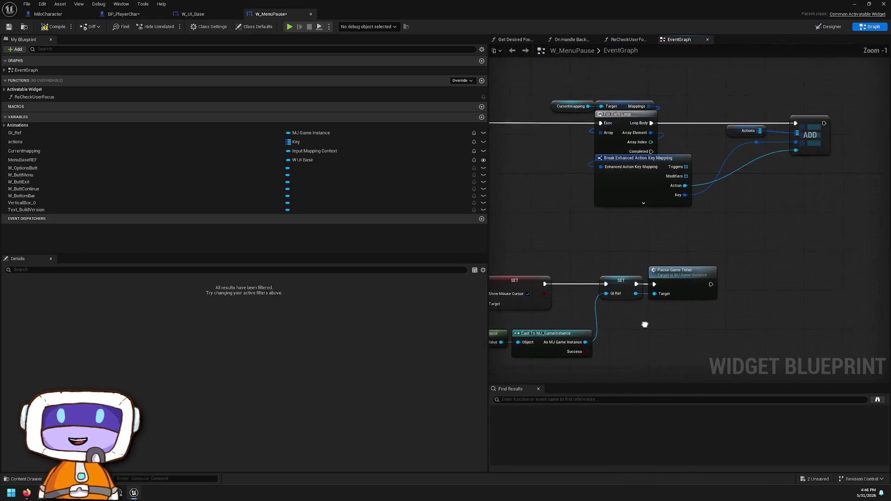
pyautogui.moveTo(595, 373); pyautogui.dragTo(623, 274)
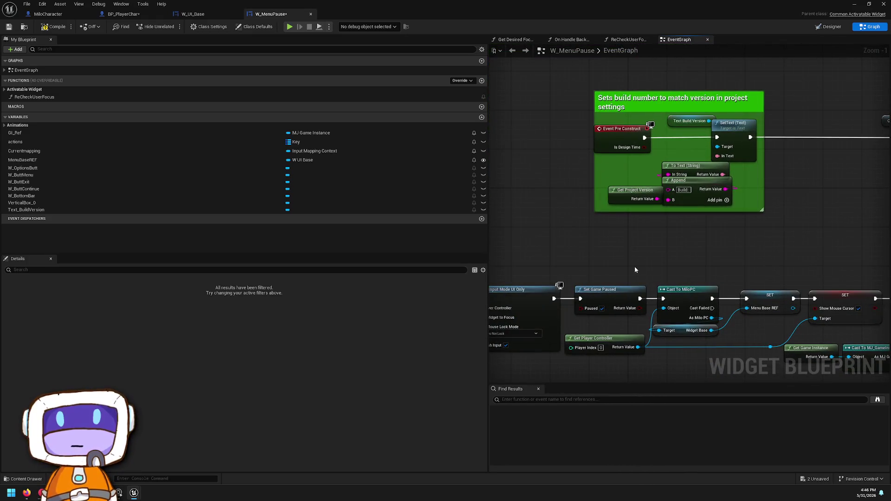
pyautogui.scroll(-3, 623, 274)
pyautogui.moveTo(653, 204); pyautogui.dragTo(709, 192)
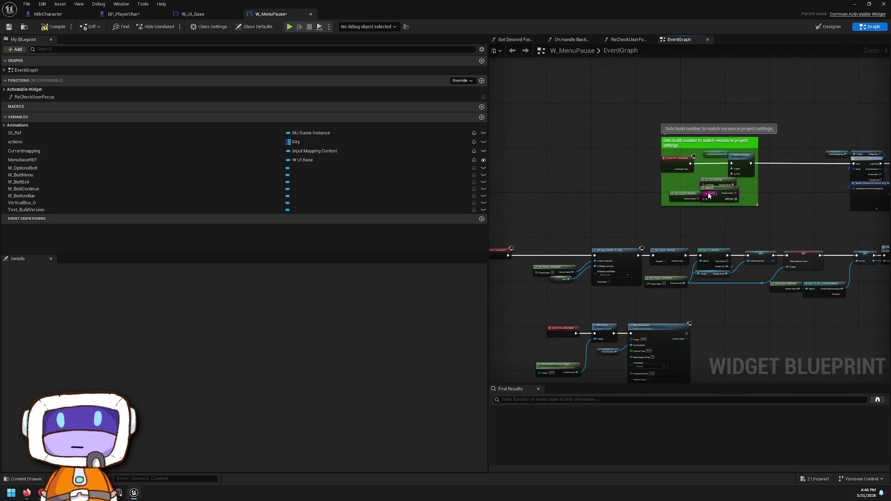
pyautogui.scroll(3, 697, 195)
pyautogui.scroll(1, 698, 196)
pyautogui.click(655, 194)
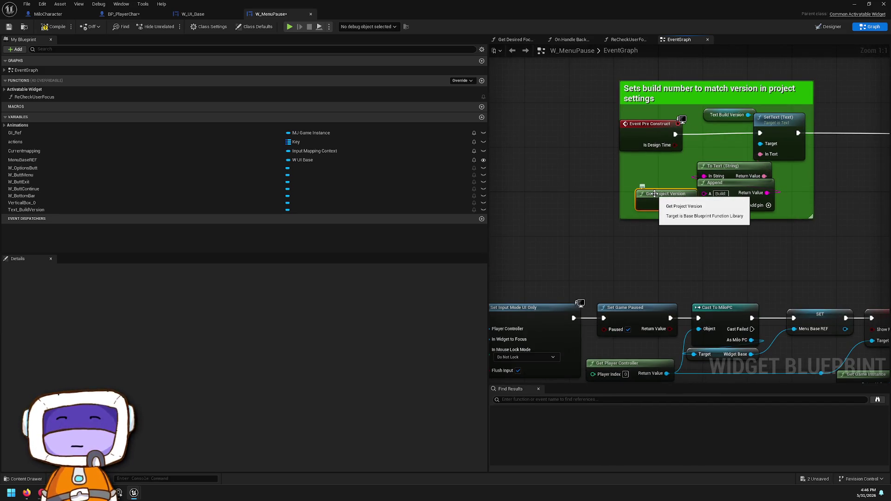
pyautogui.scroll(-3, 712, 191)
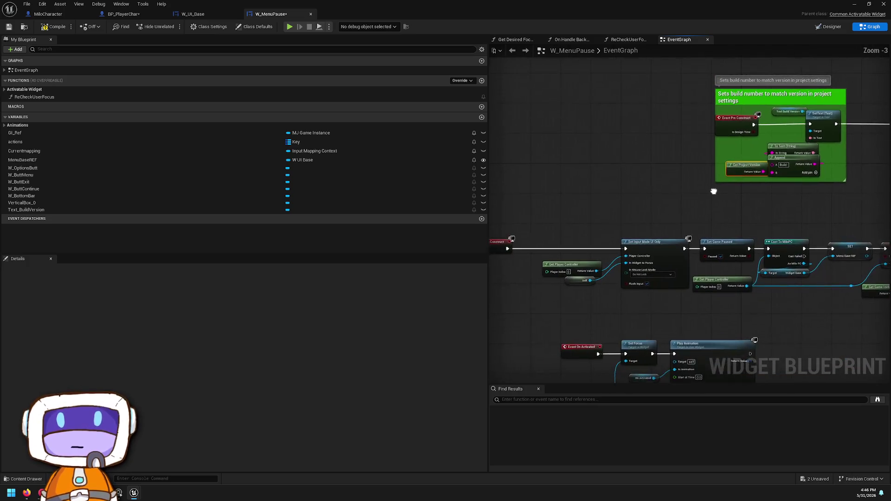
pyautogui.scroll(3, 676, 286)
pyautogui.moveTo(682, 312)
pyautogui.mouseDown()
pyautogui.moveTo(652, 302)
pyautogui.moveTo(492, 302)
pyautogui.mouseUp()
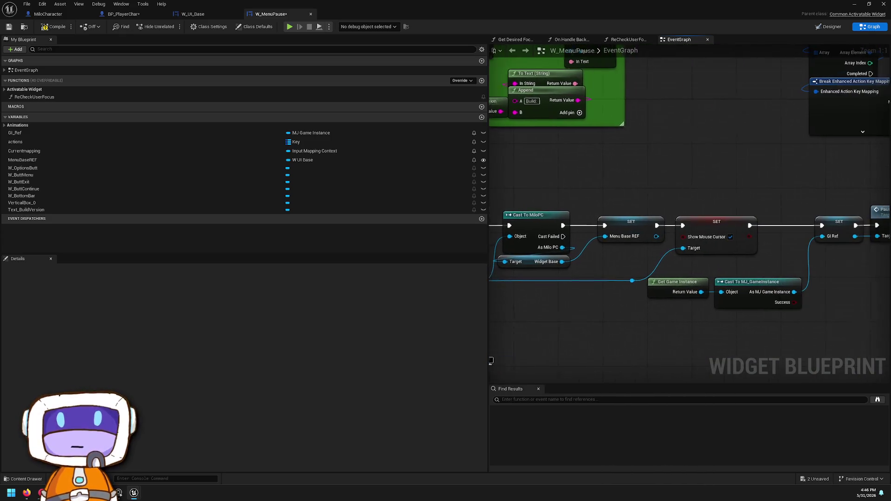
pyautogui.moveTo(490, 361)
pyautogui.mouseDown()
pyautogui.moveTo(396, 333)
pyautogui.moveTo(326, 332)
pyautogui.moveTo(393, 332)
pyautogui.mouseUp()
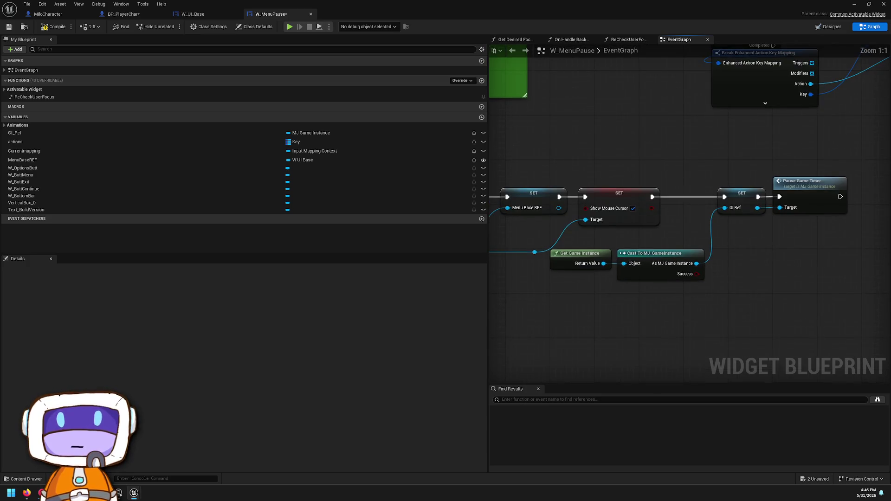
pyautogui.scroll(-2, 607, 121)
pyautogui.scroll(1, 590, 200)
pyautogui.click(649, 199)
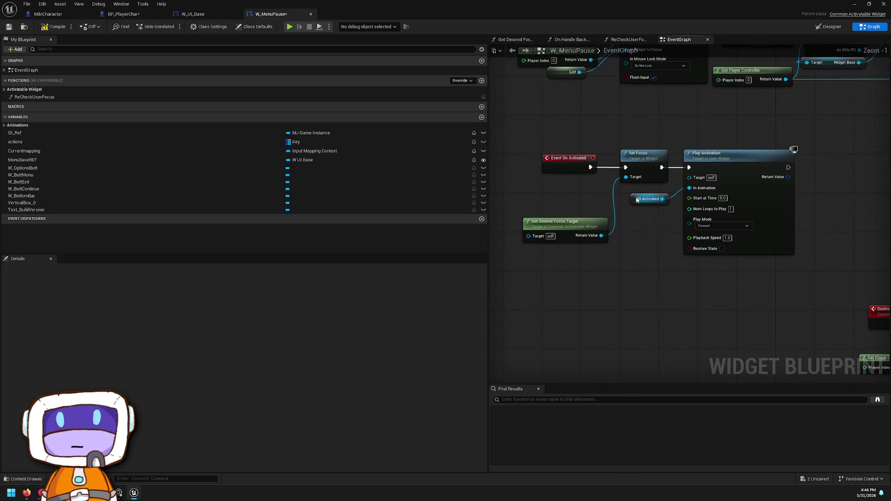
pyautogui.moveTo(712, 260)
pyautogui.mouseDown()
pyautogui.moveTo(583, 252)
pyautogui.moveTo(404, 175)
pyautogui.mouseUp()
pyautogui.scroll(-1, 583, 252)
pyautogui.moveTo(541, 242); pyautogui.dragTo(694, 251)
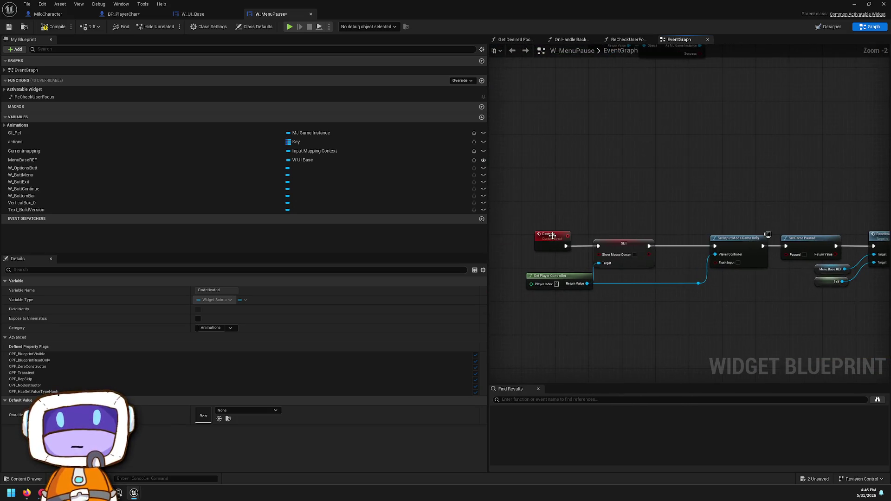
pyautogui.rightClick(542, 243)
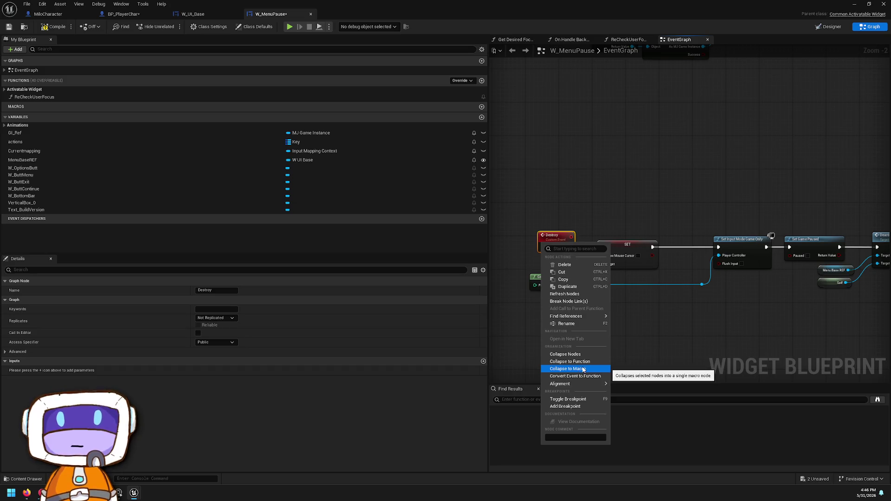
# Step: Find references to Destroy by name across all Blueprints
pyautogui.moveTo(580, 316)
pyautogui.click(659, 318)
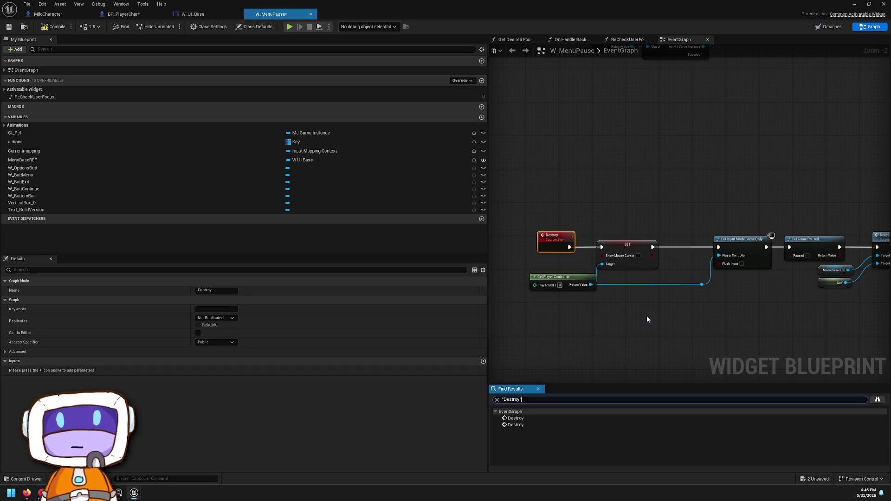
pyautogui.click(875, 402)
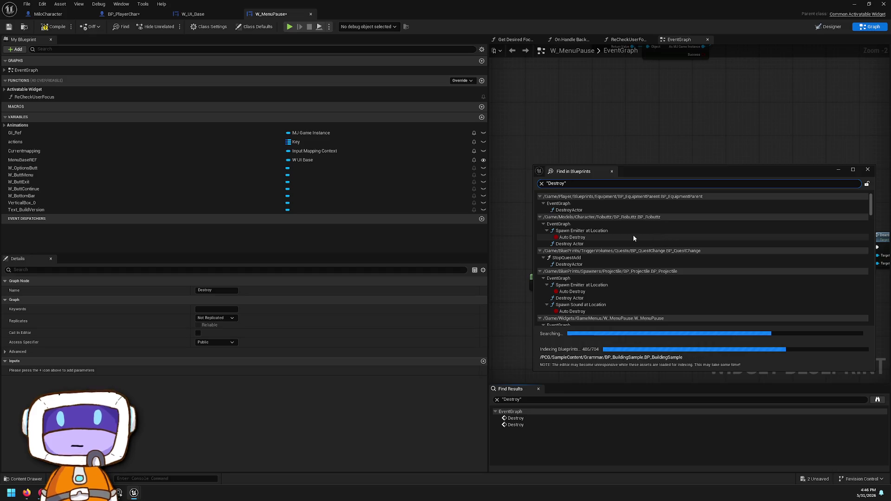
# Step: Scroll the Destroy search results down to BP_EquipmentParent's EventGraph entry
pyautogui.scroll(-5, 615, 213)
pyautogui.scroll(-4, 604, 223)
pyautogui.scroll(-4, 603, 223)
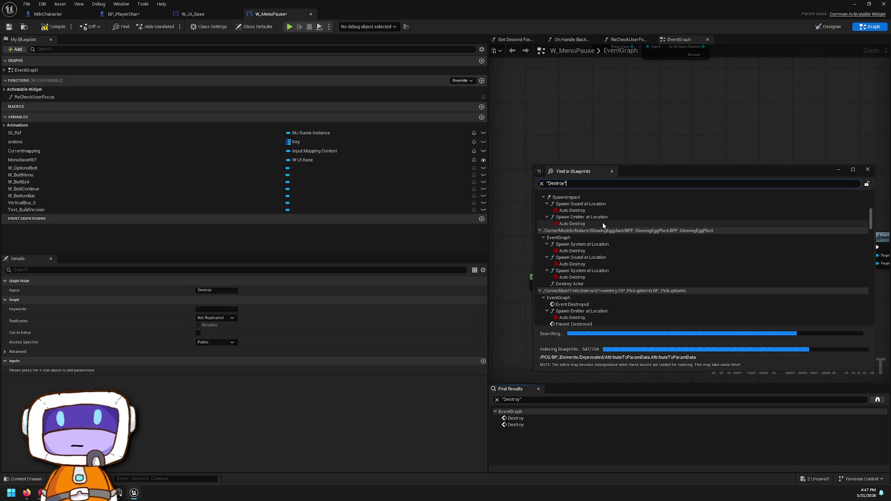
pyautogui.scroll(-3, 603, 225)
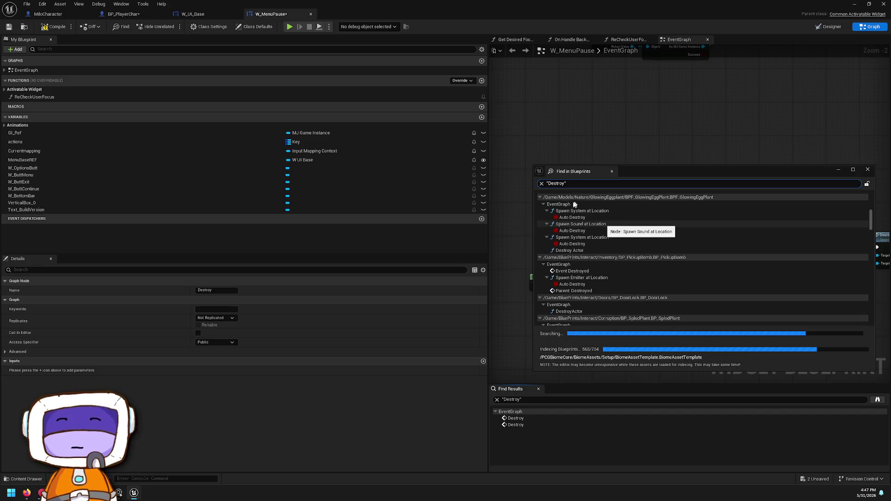
pyautogui.scroll(-6, 609, 300)
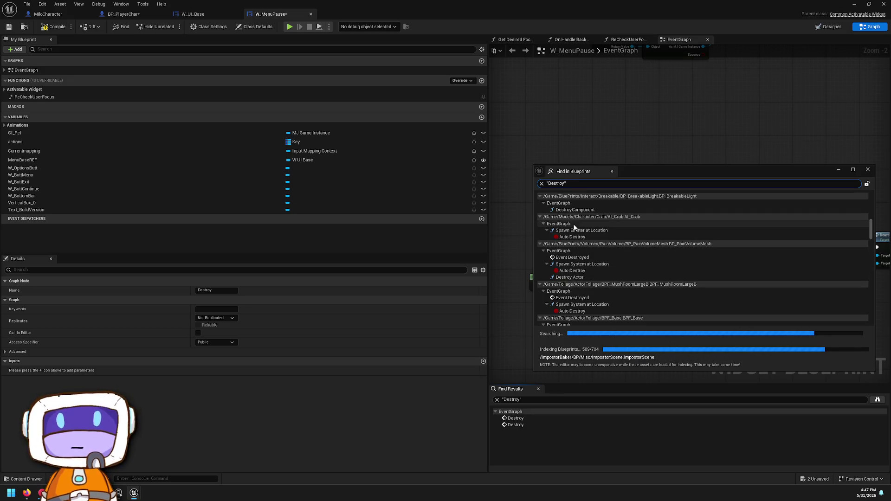
pyautogui.scroll(-3, 553, 222)
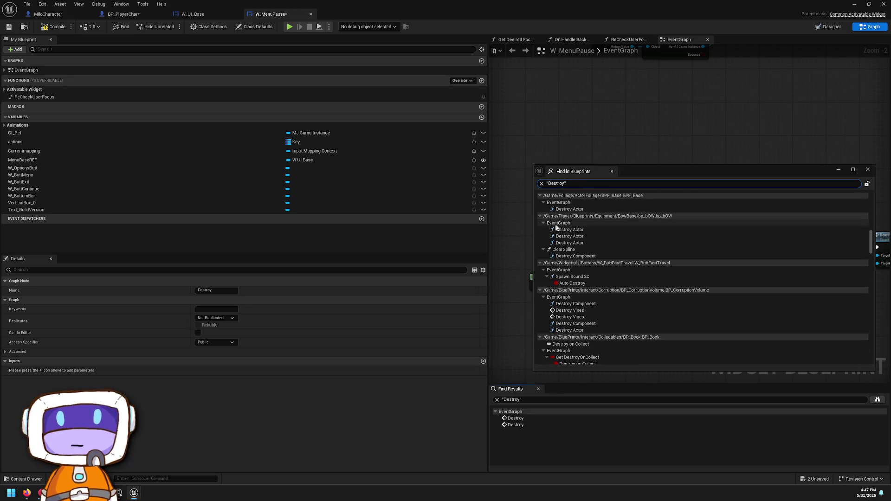
pyautogui.scroll(-3, 630, 274)
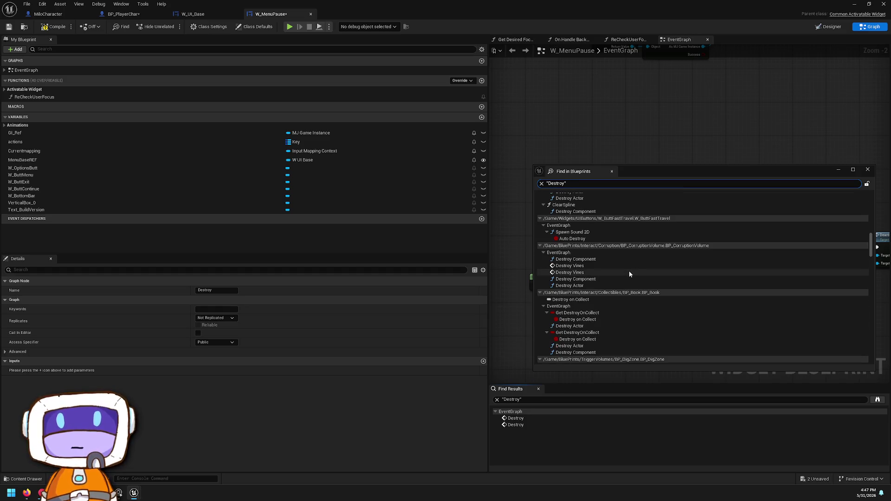
pyautogui.scroll(-6, 630, 274)
pyautogui.scroll(-10, 576, 221)
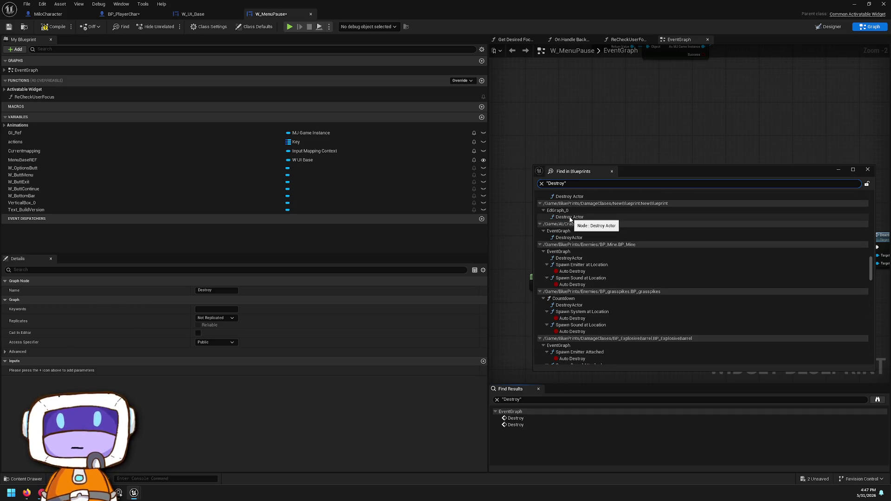
pyautogui.scroll(-5, 703, 283)
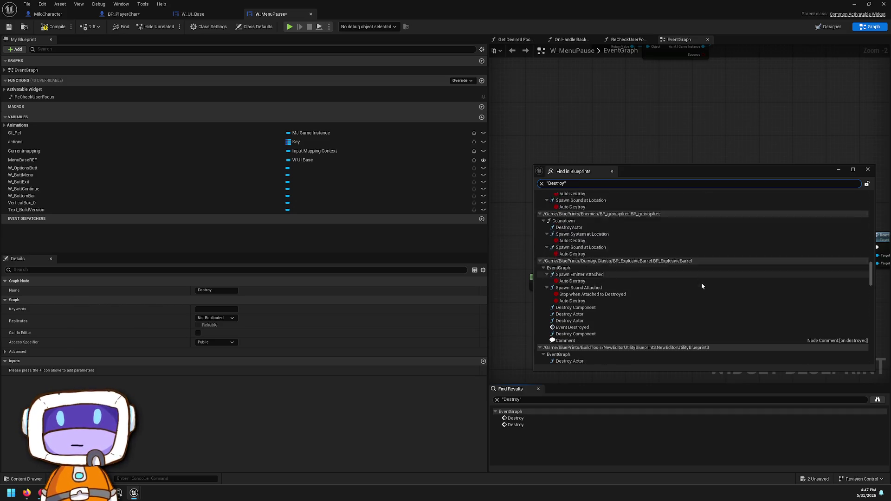
pyautogui.scroll(-4, 696, 277)
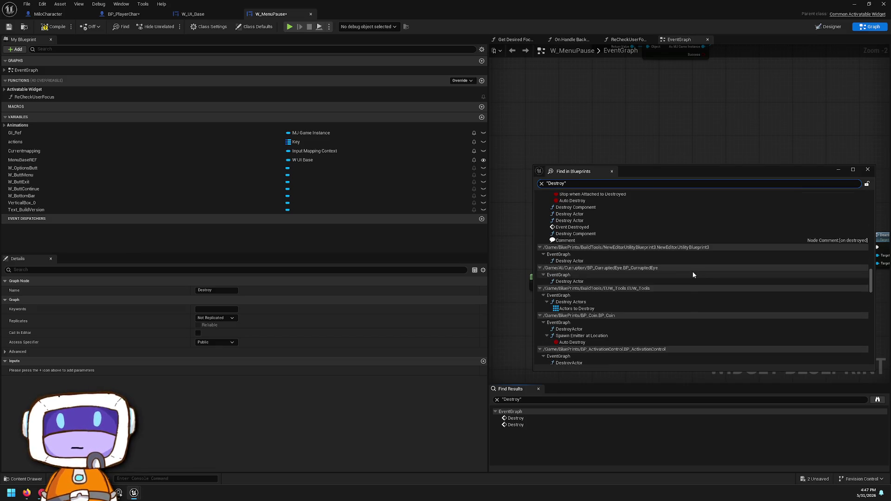
pyautogui.scroll(-4, 691, 272)
pyautogui.scroll(-1, 688, 277)
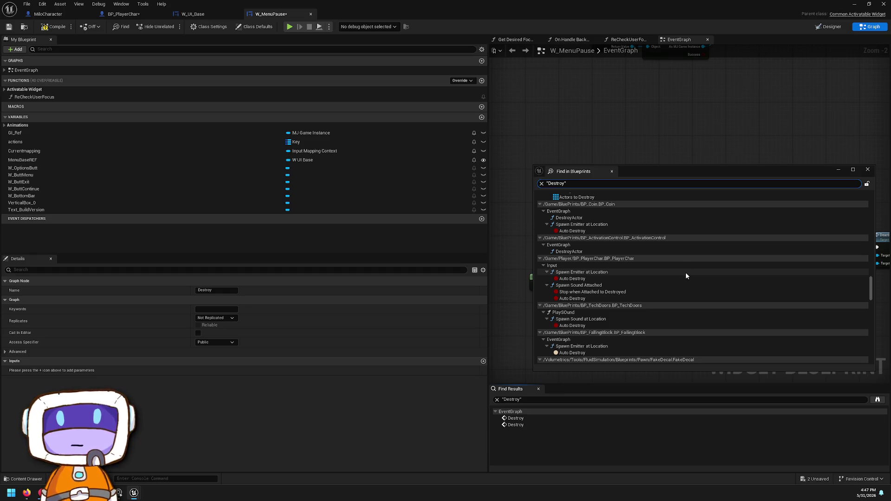
pyautogui.scroll(-12, 686, 272)
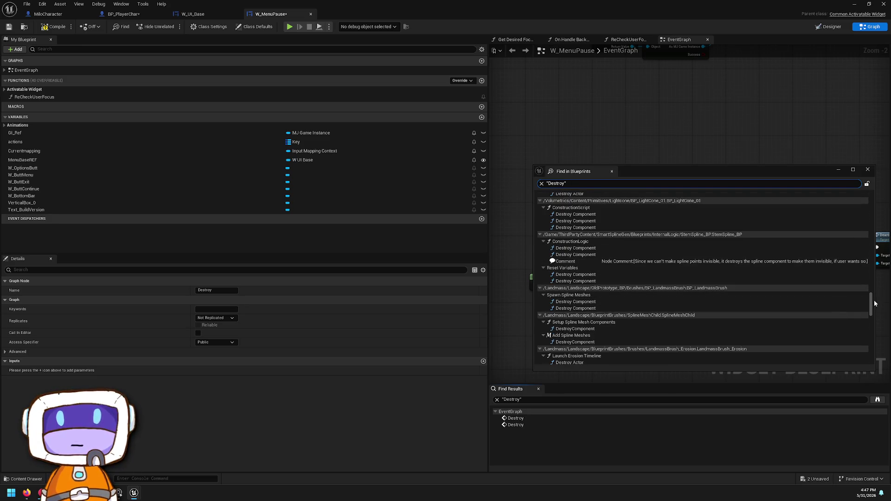
pyautogui.moveTo(870, 304); pyautogui.dragTo(865, 188)
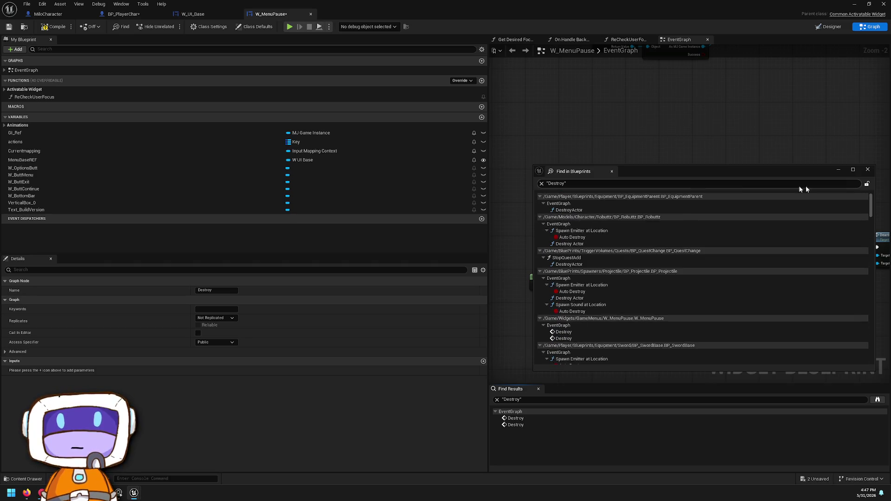
# Step: Open BP_EquipmentParent's EventGraph and center the dropped-equipment chain ending in Destroy Actor
pyautogui.click(554, 205)
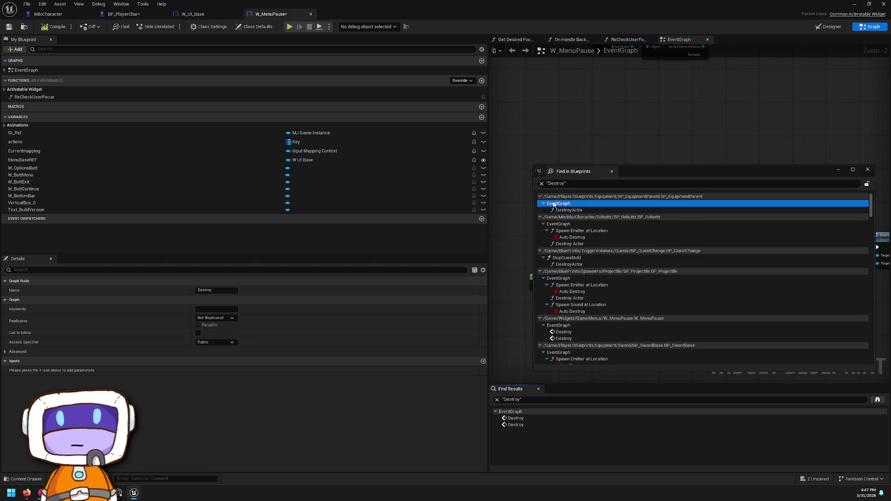
pyautogui.doubleClick(554, 204)
pyautogui.scroll(1, 377, 231)
pyautogui.scroll(1, 508, 160)
pyautogui.moveTo(509, 160); pyautogui.dragTo(442, 128)
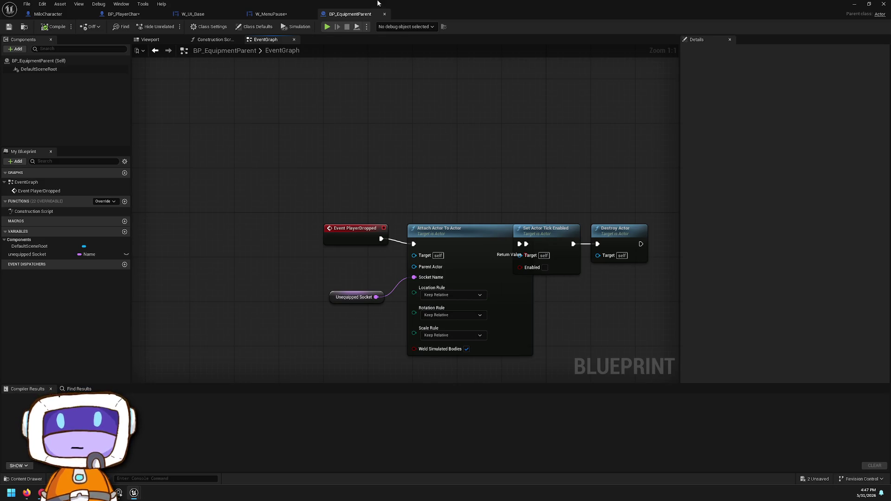
# Step: Close BP_EquipmentParent, W_MenuPause and Find in Blueprints, and move W_UI_Base to mid-screen
pyautogui.click(384, 14)
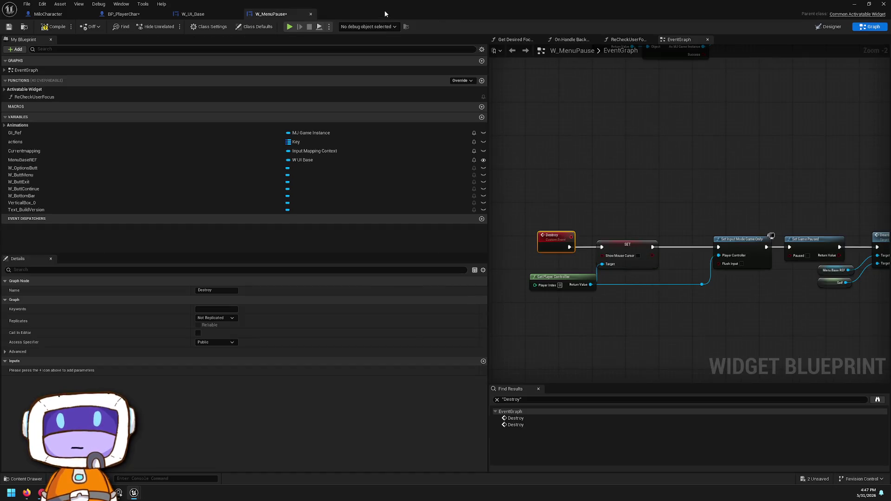
pyautogui.click(310, 14)
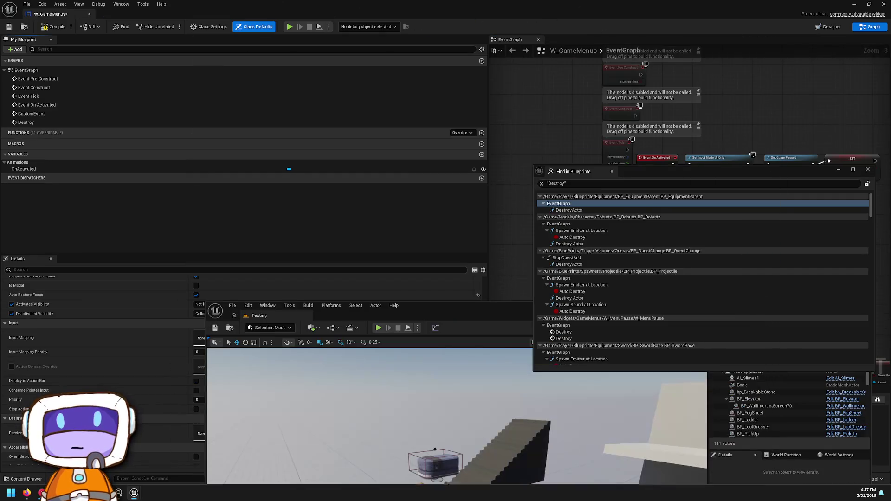
pyautogui.moveTo(539, 472); pyautogui.dragTo(508, 243)
pyautogui.click(868, 170)
pyautogui.moveTo(613, 252)
pyautogui.mouseDown()
pyautogui.moveTo(452, 299)
pyautogui.moveTo(755, 127)
pyautogui.moveTo(707, 99)
pyautogui.mouseUp()
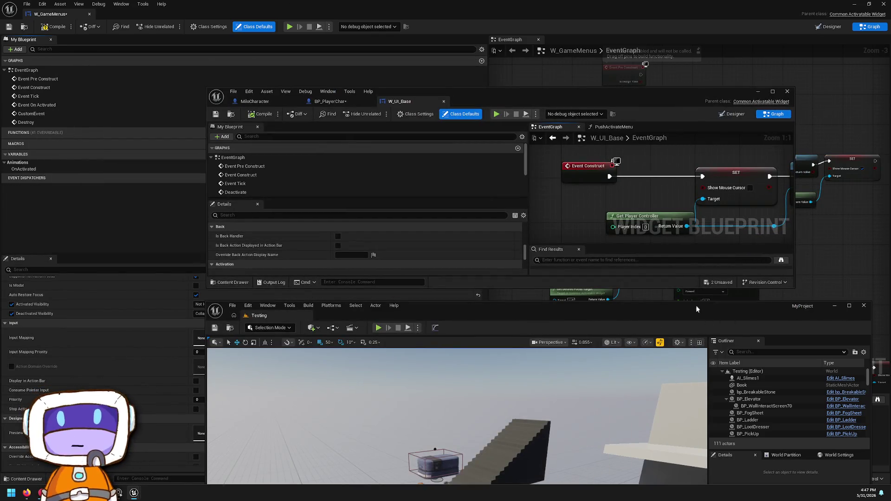
# Step: Maximize the level editor, close W_UI_Base, and open W_InteractWritten from Widgets/GameMenus
pyautogui.doubleClick(696, 309)
pyautogui.click(786, 90)
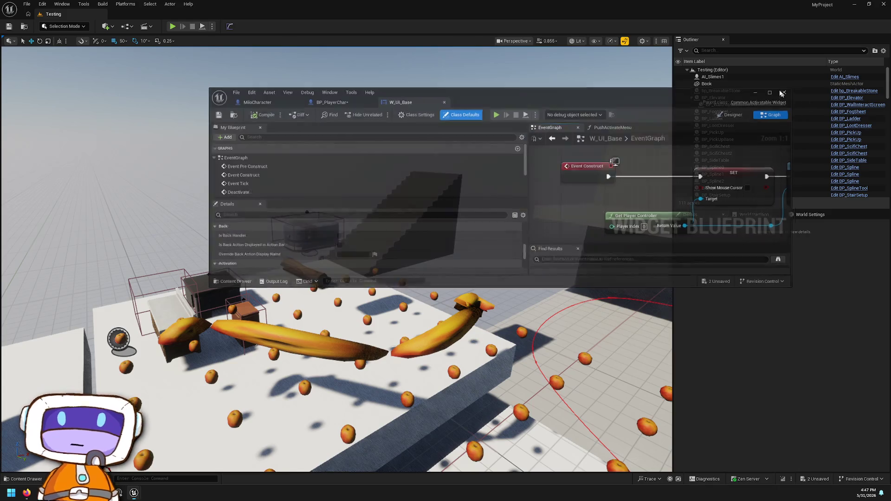
pyautogui.click(25, 482)
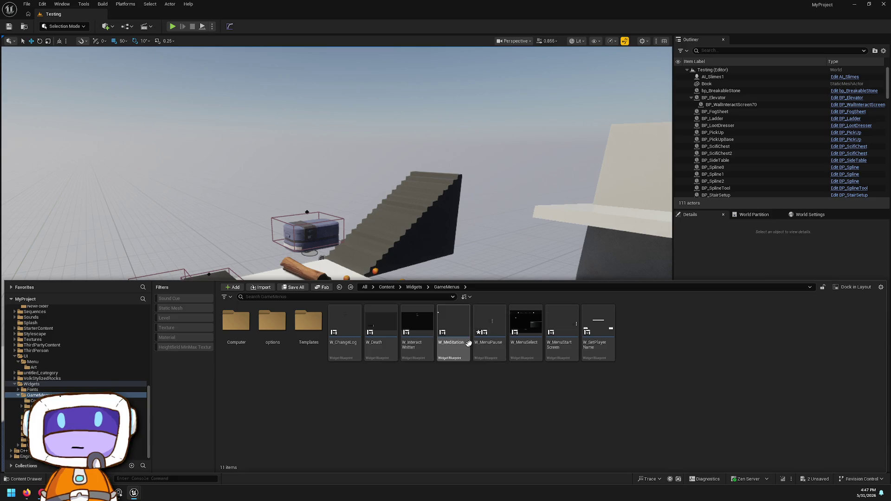
pyautogui.click(418, 343)
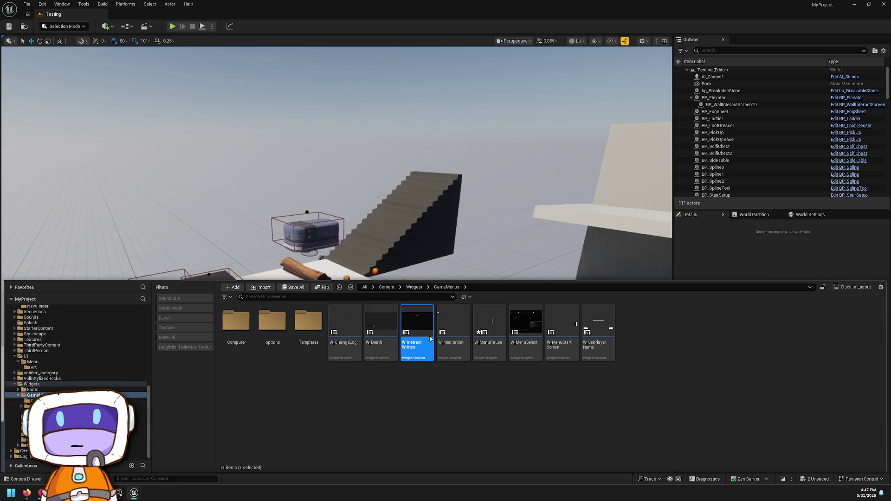
pyautogui.doubleClick(429, 339)
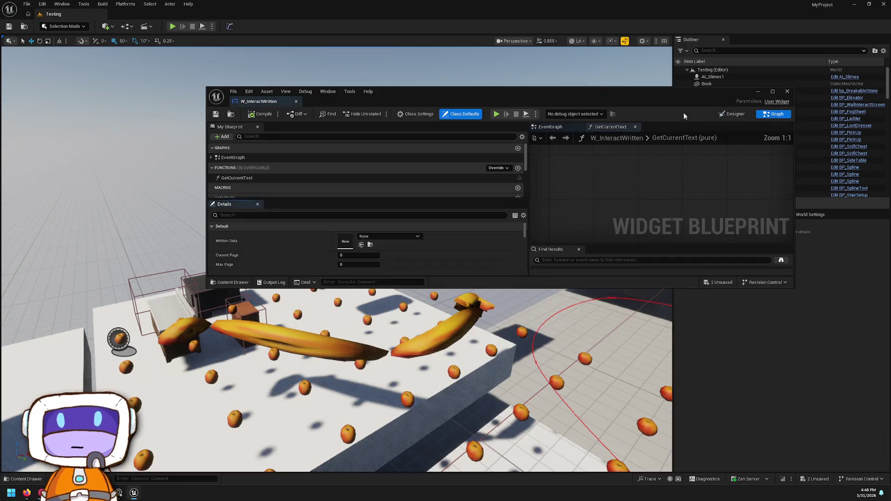
# Step: Maximize W_InteractWritten, review its Class Settings and Class Defaults, then return to the content browser
pyautogui.click(772, 91)
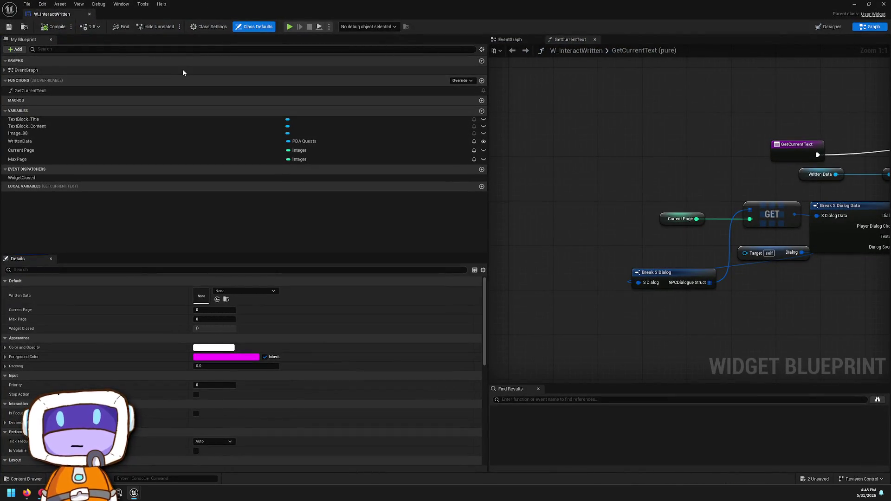
pyautogui.scroll(-5, 223, 343)
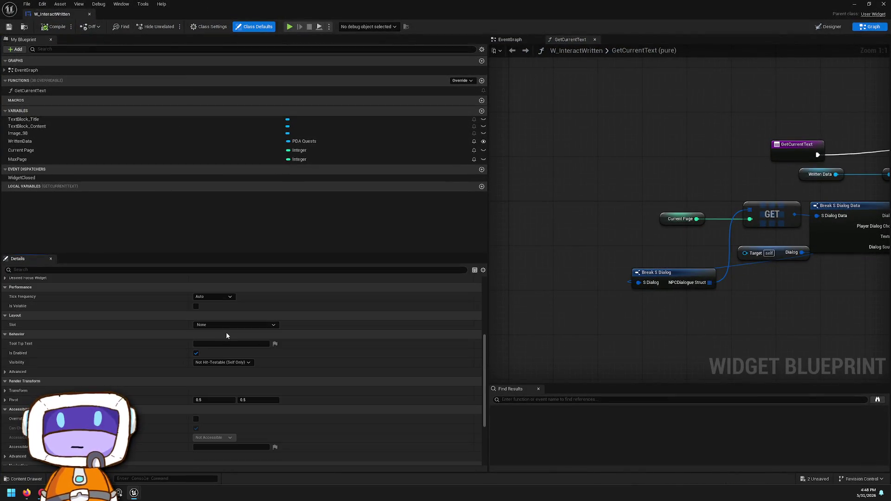
pyautogui.click(201, 26)
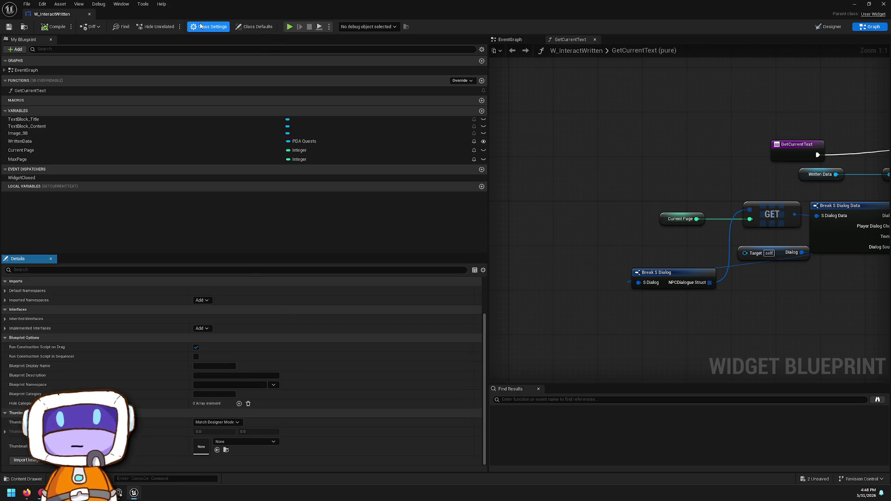
pyautogui.scroll(3, 313, 352)
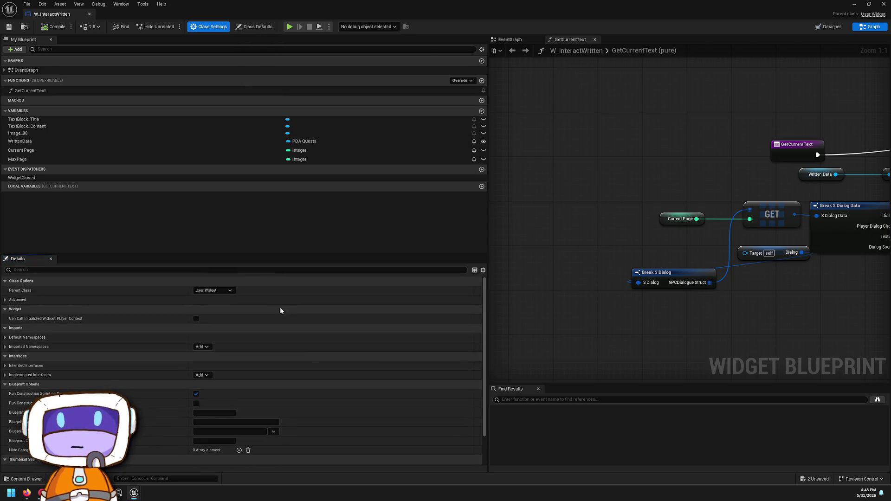
pyautogui.click(254, 26)
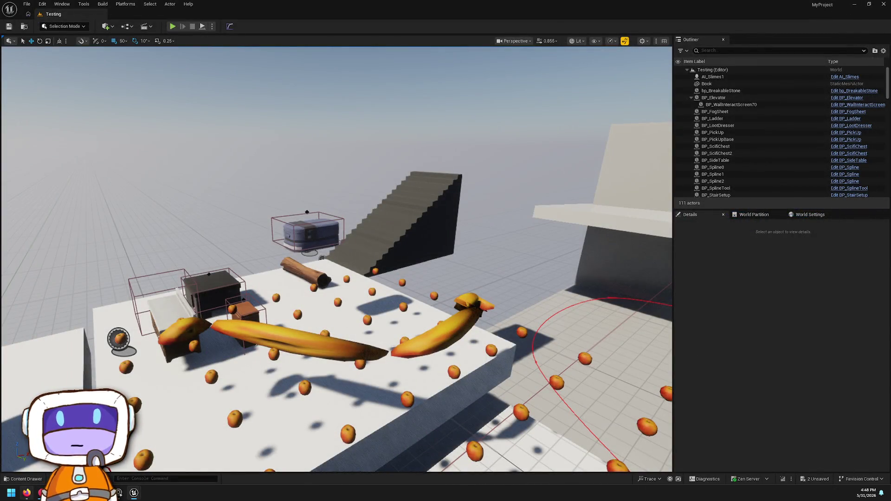
pyautogui.moveTo(24, 477)
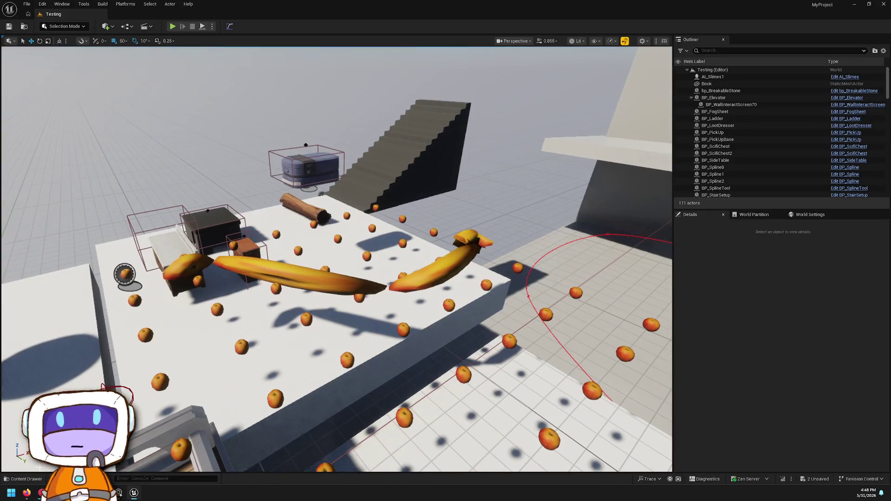
pyautogui.hotkey('ctrl', 'space')
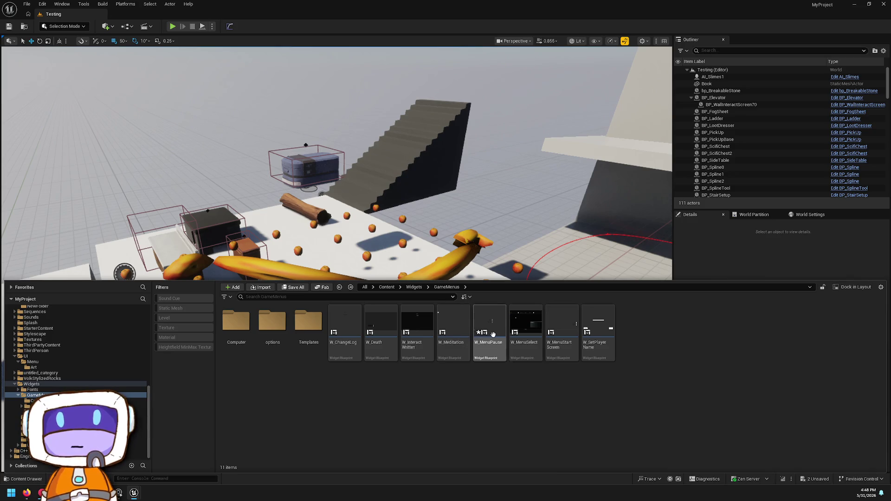
# Step: Open the W_MenuSelect widget blueprint on its event graph
pyautogui.moveTo(523, 348)
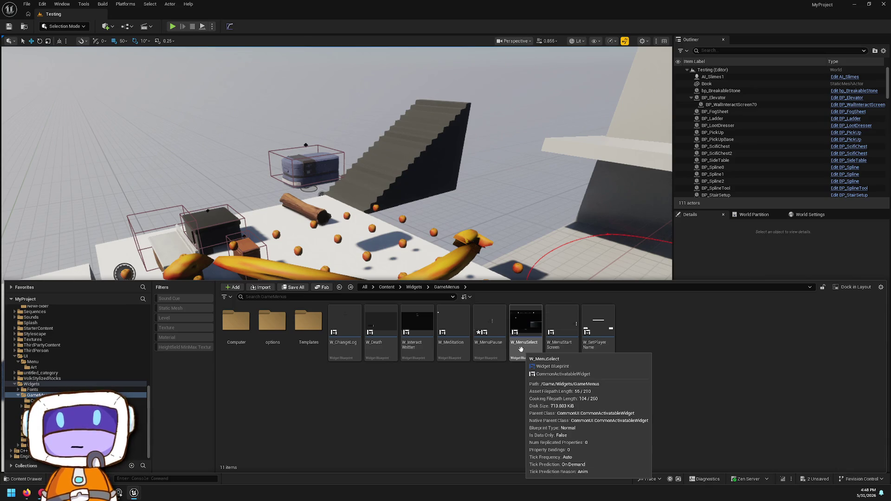
pyautogui.doubleClick(521, 349)
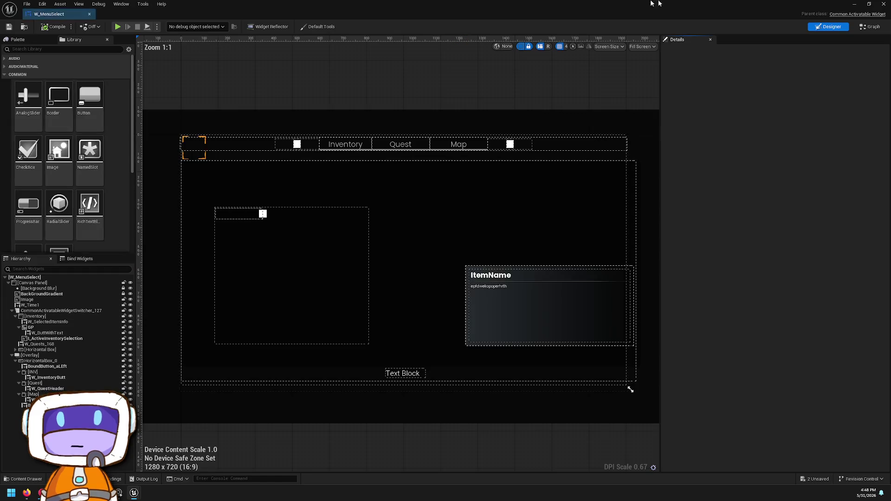
pyautogui.click(861, 28)
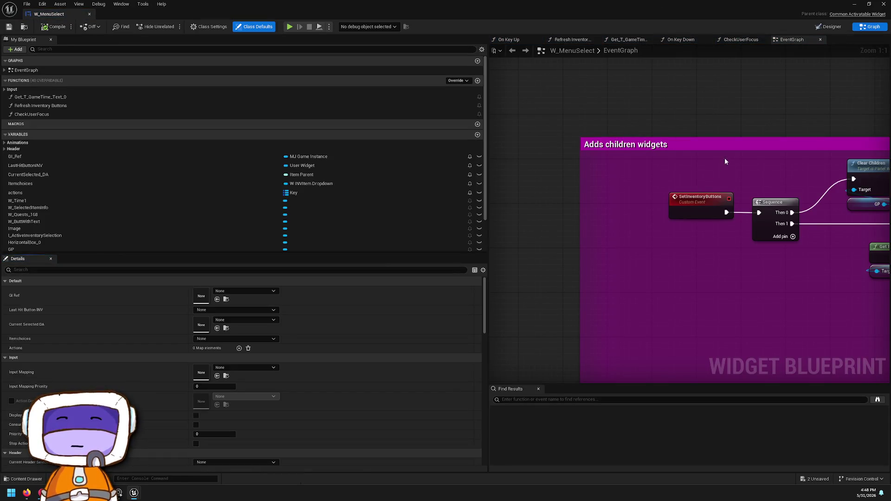
# Step: Zoom and pan the graph to the Set Focus, For Each Loop and Break Enhanced Action Key Mapping nodes
pyautogui.scroll(-6, 726, 161)
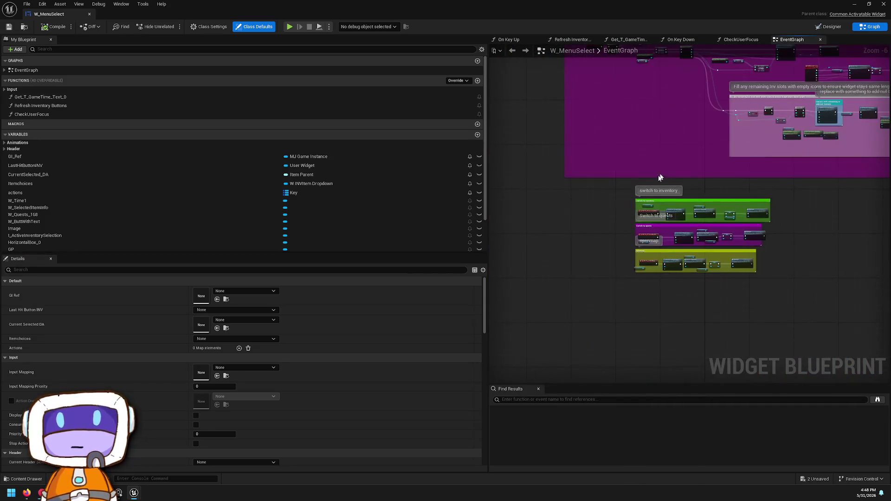
pyautogui.scroll(5, 659, 186)
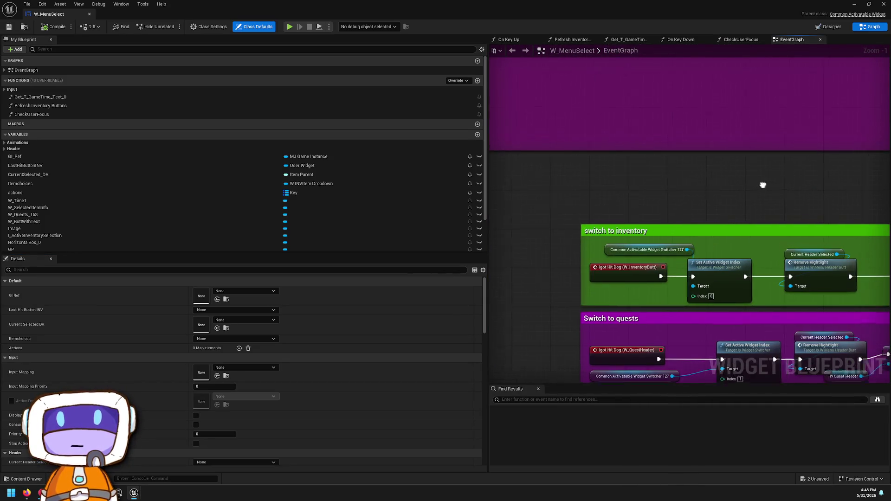
pyautogui.scroll(-7, 743, 191)
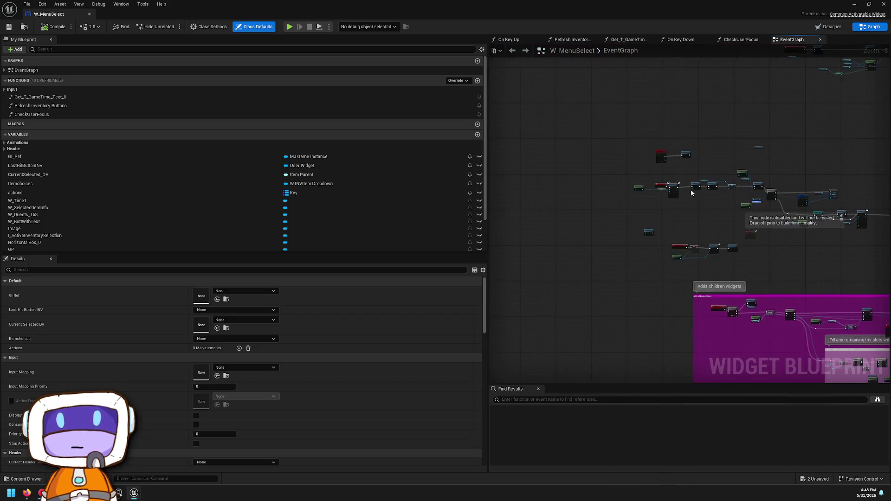
pyautogui.scroll(5, 691, 190)
pyautogui.scroll(2, 718, 253)
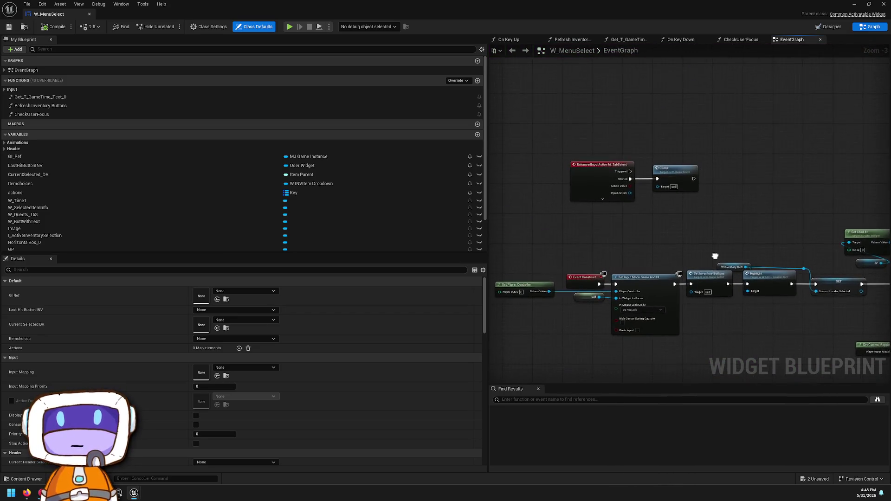
pyautogui.moveTo(723, 250)
pyautogui.mouseDown()
pyautogui.moveTo(655, 231)
pyautogui.moveTo(525, 212)
pyautogui.mouseUp()
pyautogui.moveTo(699, 223)
pyautogui.mouseDown()
pyautogui.moveTo(522, 192)
pyautogui.moveTo(505, 267)
pyautogui.moveTo(514, 350)
pyautogui.moveTo(509, 211)
pyautogui.moveTo(516, 211)
pyautogui.mouseUp()
pyautogui.scroll(-1, 523, 192)
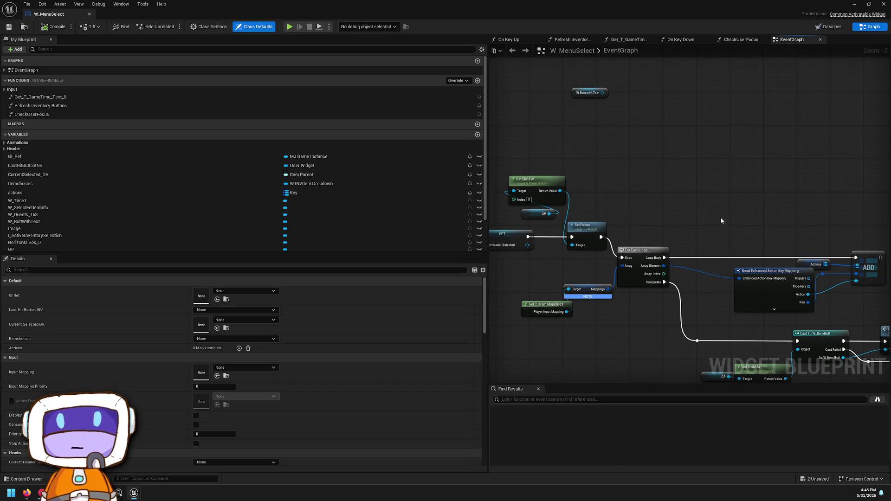
# Step: Pan the graph to Play Animation and the nodes inside the close widget comment
pyautogui.moveTo(609, 293); pyautogui.dragTo(597, 204)
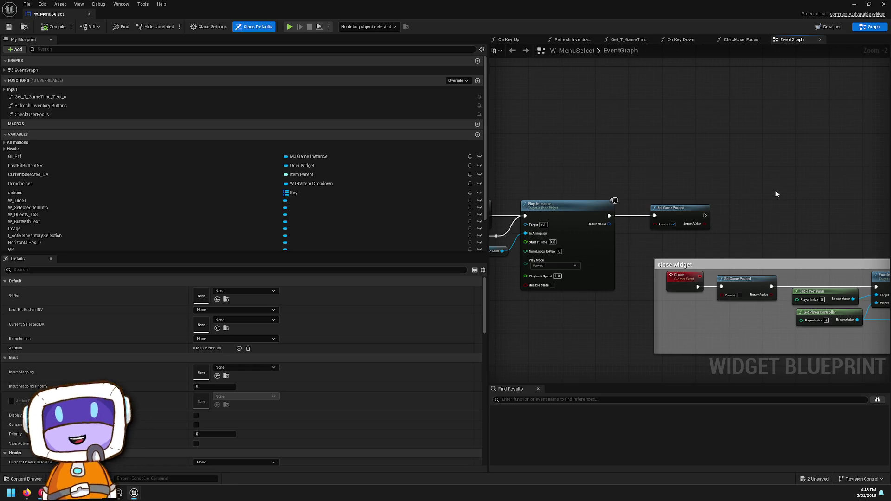
pyautogui.moveTo(777, 192); pyautogui.dragTo(617, 198)
pyautogui.scroll(-1, 617, 198)
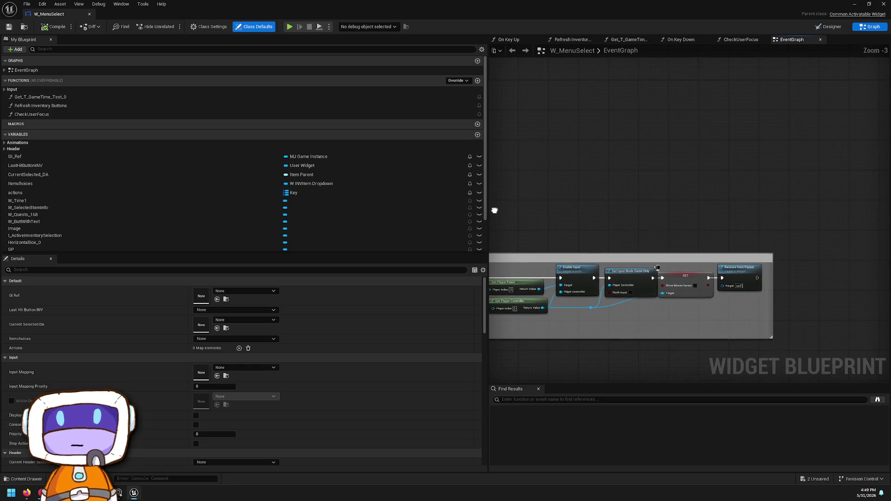
pyautogui.moveTo(494, 211); pyautogui.dragTo(673, 262)
# Step: Inspect the CLose event node's options, view the rest of the close widget chain, and clear the selection
pyautogui.rightClick(701, 272)
pyautogui.press('Escape')
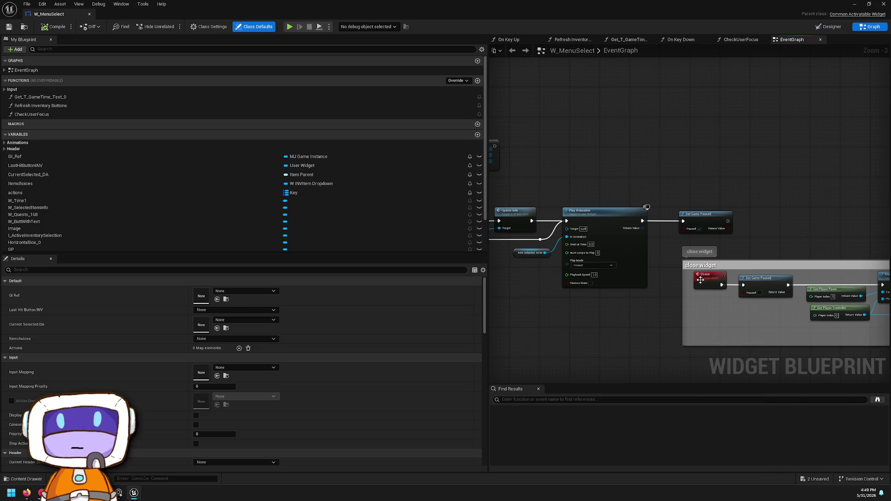
pyautogui.rightClick(700, 280)
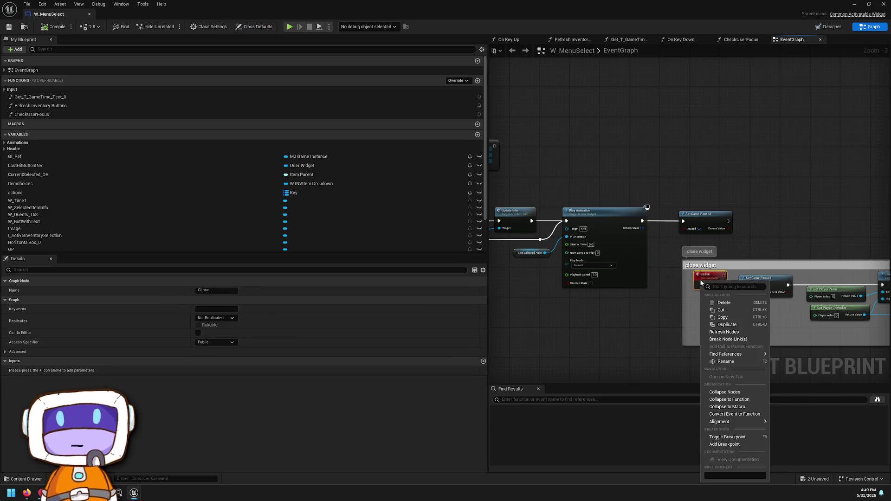
pyautogui.click(736, 331)
pyautogui.moveTo(858, 211)
pyautogui.mouseDown()
pyautogui.moveTo(672, 238)
pyautogui.moveTo(612, 236)
pyautogui.mouseUp()
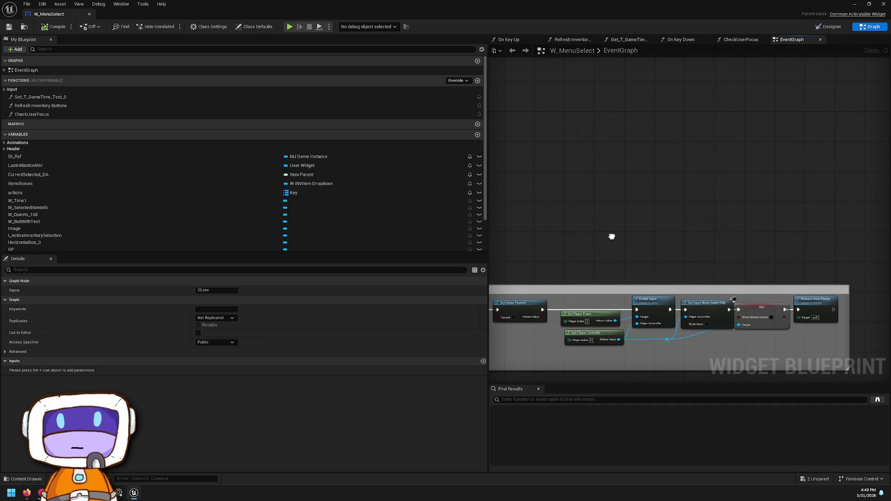
pyautogui.scroll(-4, 613, 237)
pyautogui.click(669, 97)
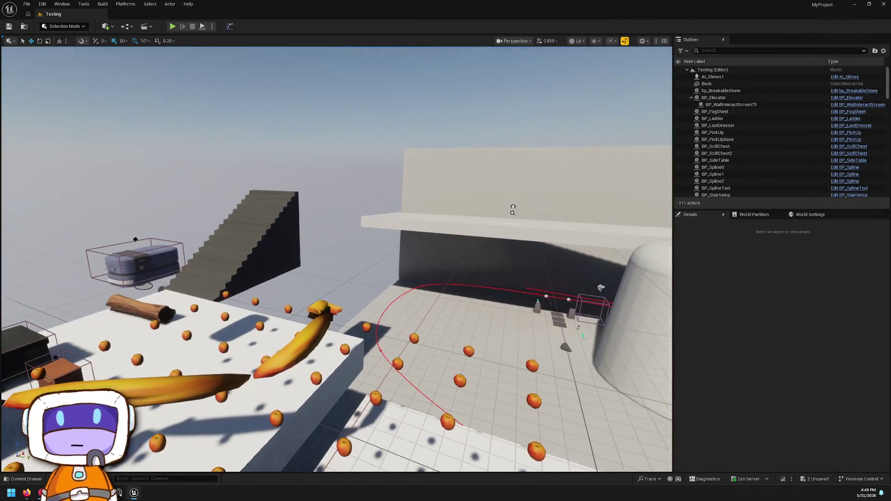
# Step: Open the content drawer on Content/Widgets/GameMenus and scroll through the folder tree
pyautogui.click(23, 479)
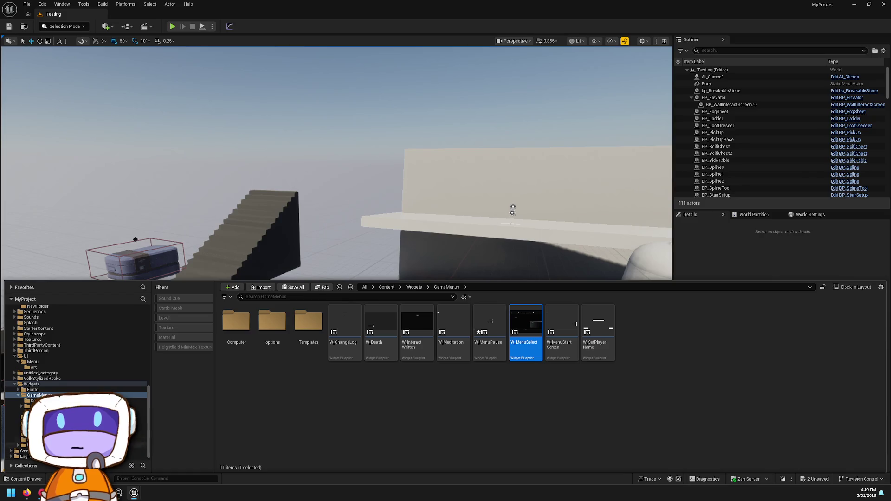
pyautogui.scroll(10, 39, 365)
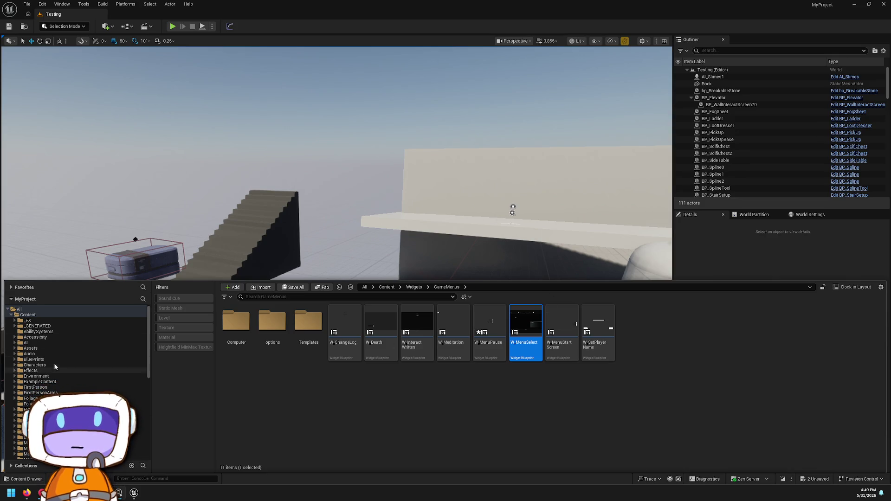
pyautogui.scroll(-5, 70, 363)
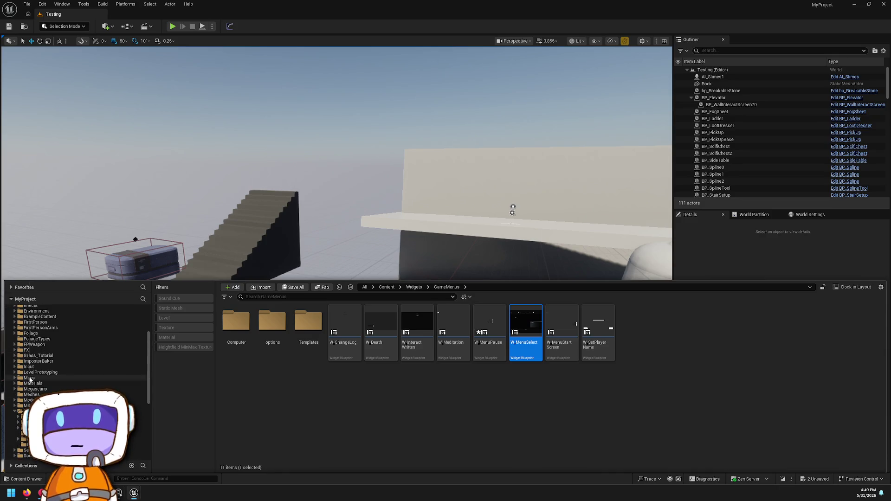
# Step: Set the Maps folder colour to yellow, then open the L_MainLand_WP1 map from the content drawer
pyautogui.rightClick(29, 377)
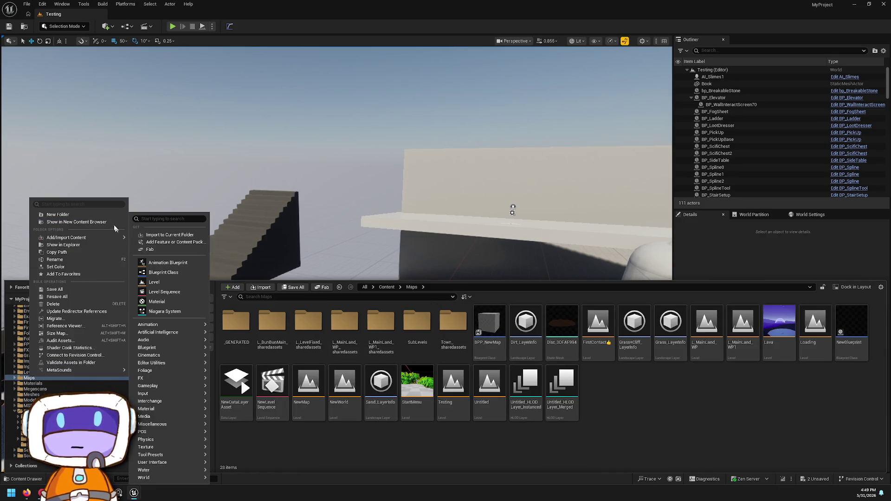
pyautogui.click(108, 268)
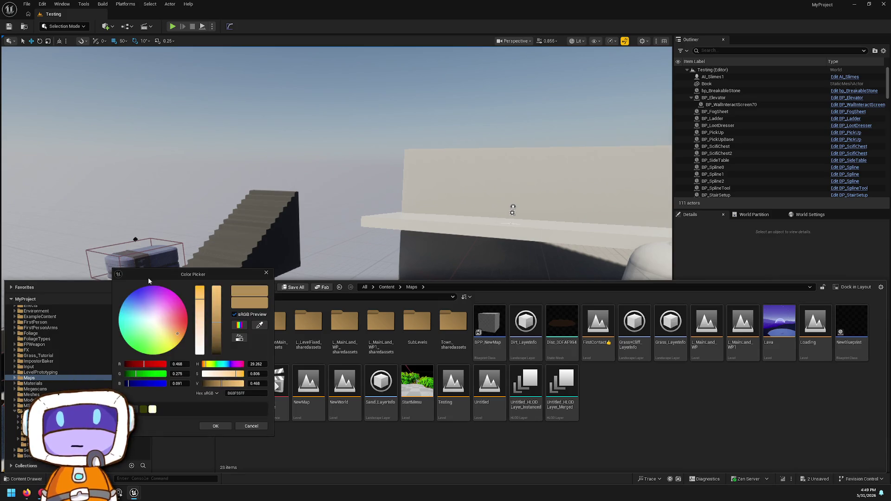
pyautogui.click(172, 349)
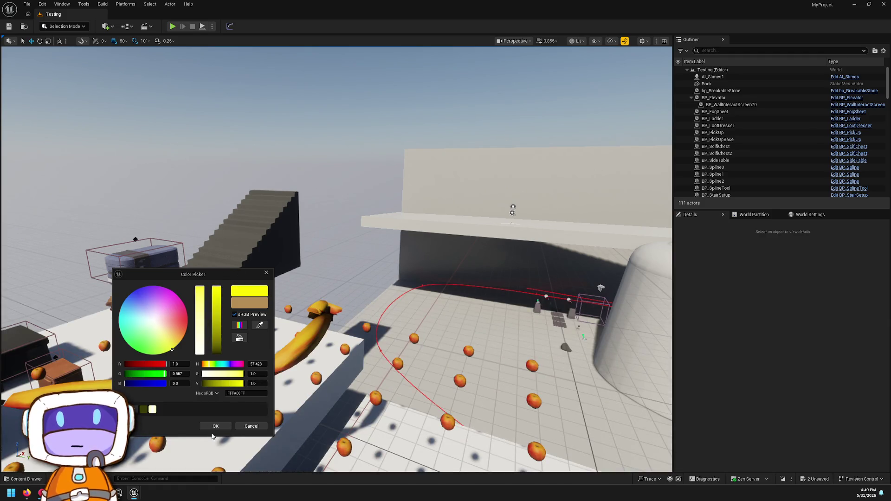
pyautogui.click(215, 426)
pyautogui.hotkey('ctrl', 'space')
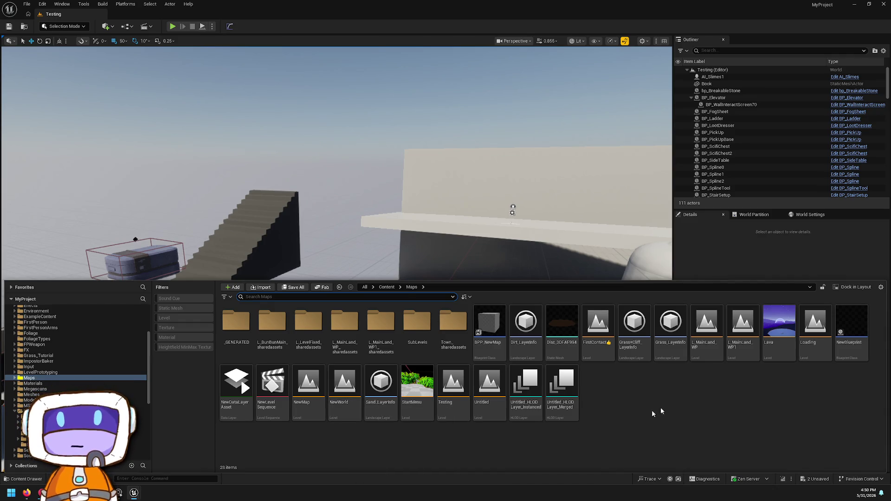
pyautogui.doubleClick(741, 349)
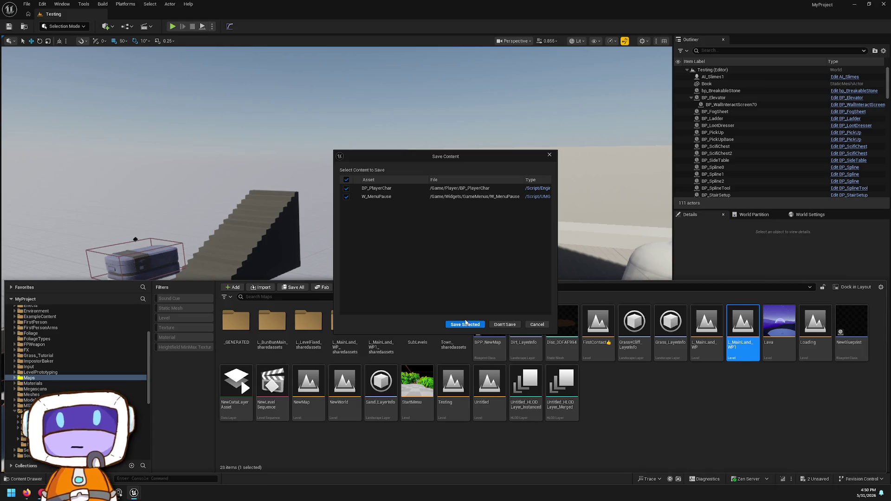
# Step: Save the unsaved BP_PlayerChar and W_MenuPause assets so L_MainLand_WP1 can load
pyautogui.click(466, 324)
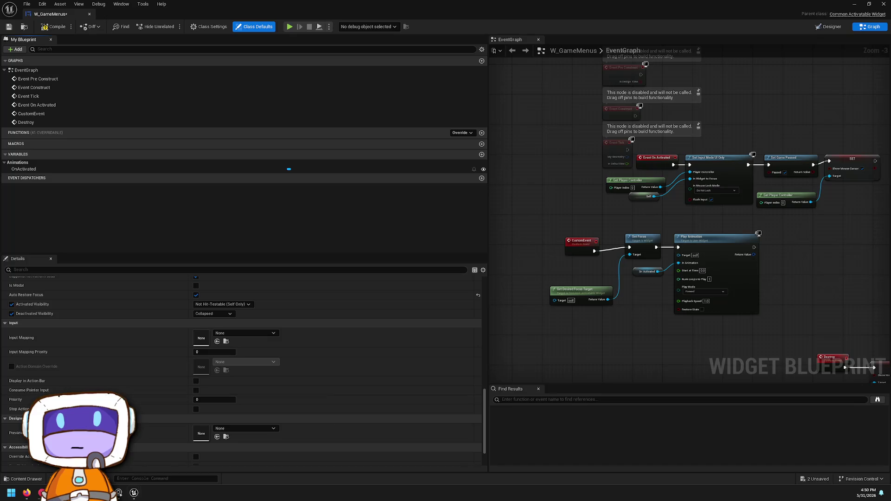
# Step: Pan the W_GameMenus event graph to bring the Destroy event chain into view
pyautogui.scroll(-2, 659, 279)
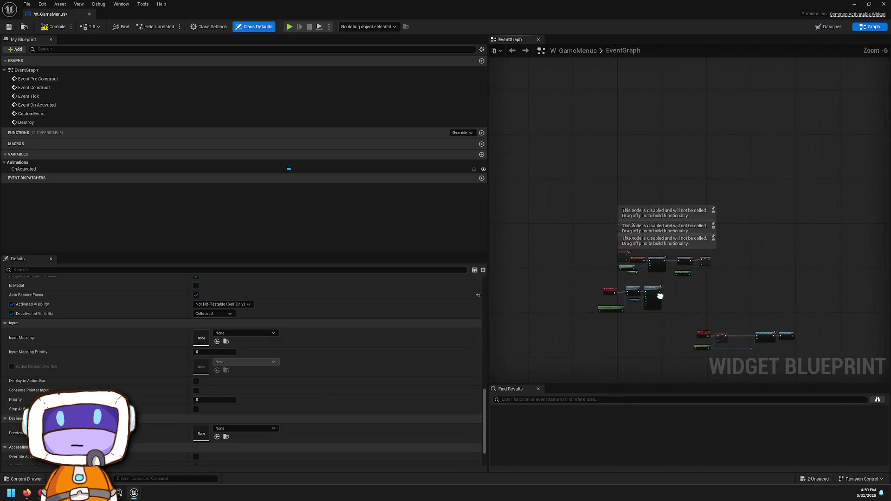
pyautogui.scroll(4, 655, 274)
pyautogui.moveTo(650, 270); pyautogui.dragTo(468, 155)
pyautogui.scroll(-1, 469, 156)
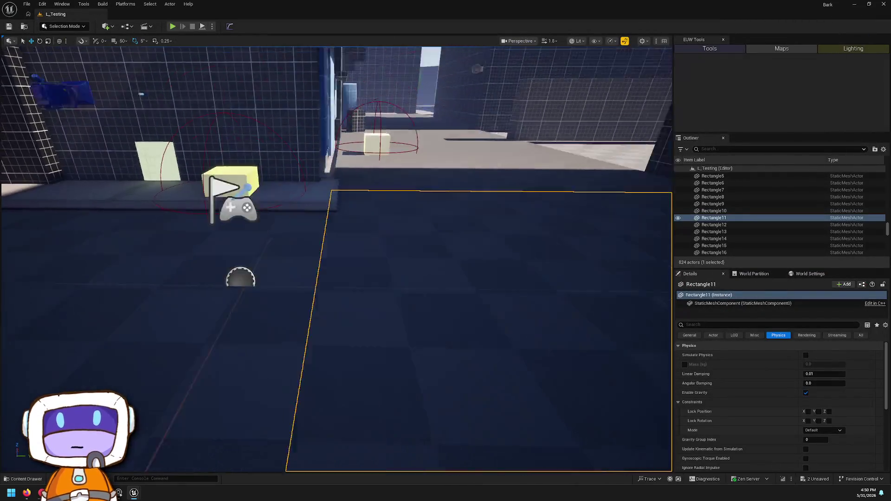
# Step: Focus the L_Testing viewport on Rectangle11, fly along the street, then show the desktop
pyautogui.press('f')
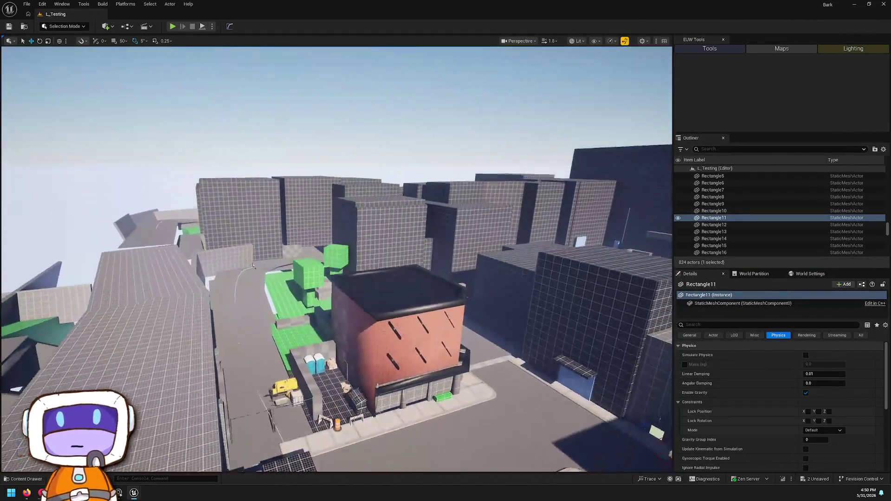
pyautogui.moveTo(336, 259)
pyautogui.mouseDown()
pyautogui.moveTo(302, 171)
pyautogui.moveTo(320, 134)
pyautogui.moveTo(339, 158)
pyautogui.moveTo(353, 139)
pyautogui.moveTo(357, 149)
pyautogui.moveTo(352, 244)
pyautogui.mouseUp()
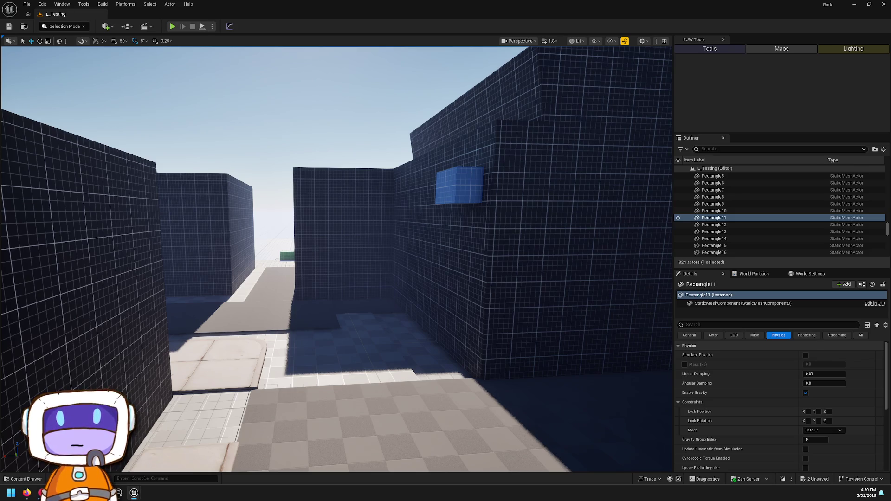
pyautogui.press('super+d')
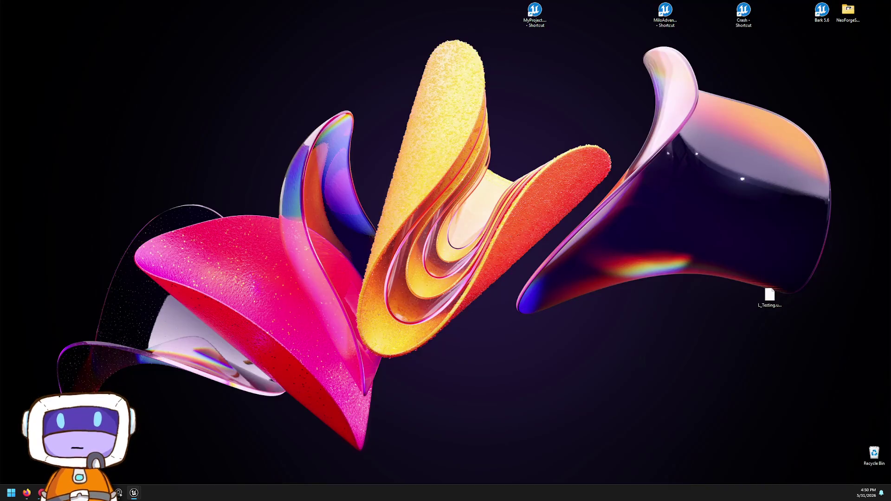
# Step: Toggle the desktop view to bring the Unreal Editor window back
pyautogui.press('super+d')
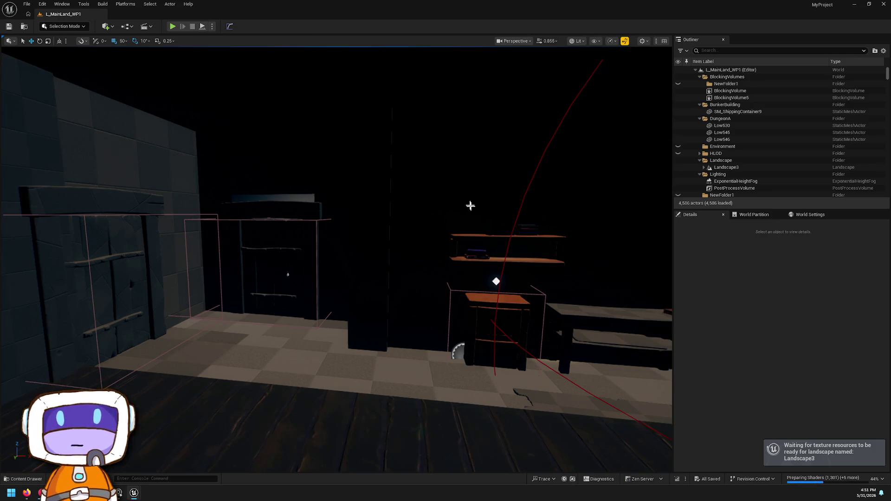
# Step: Look around the dark checkered-floor room and inspect the TestBuildings actor's options
pyautogui.moveTo(543, 195)
pyautogui.mouseDown()
pyautogui.moveTo(510, 242)
pyautogui.moveTo(550, 160)
pyautogui.mouseUp()
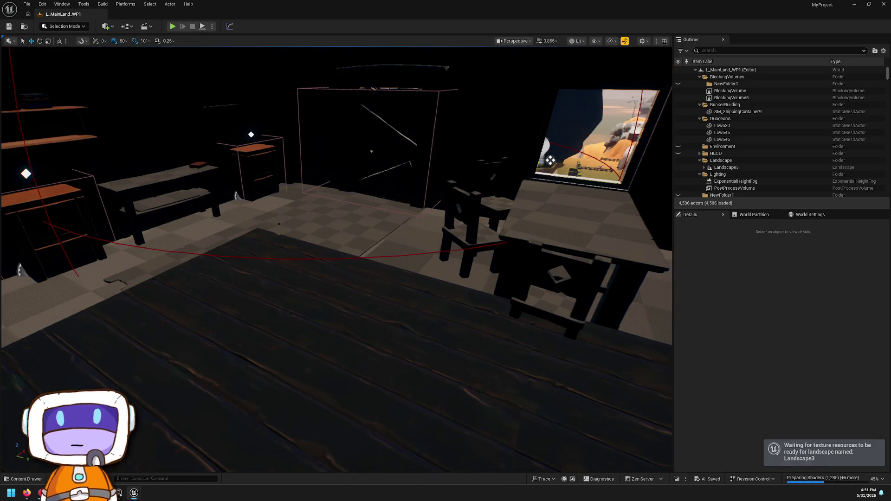
pyautogui.moveTo(550, 161)
pyautogui.mouseDown()
pyautogui.moveTo(300, 432)
pyautogui.moveTo(371, 319)
pyautogui.mouseUp()
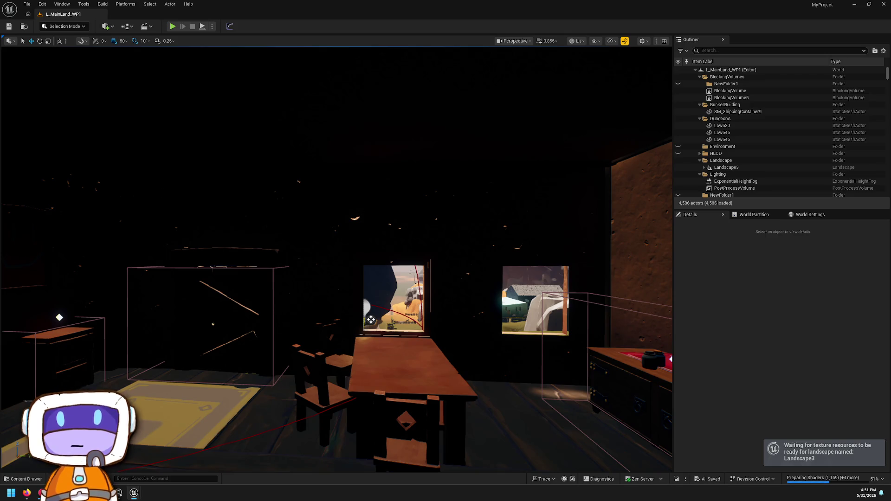
pyautogui.rightClick(371, 320)
pyautogui.press('Escape')
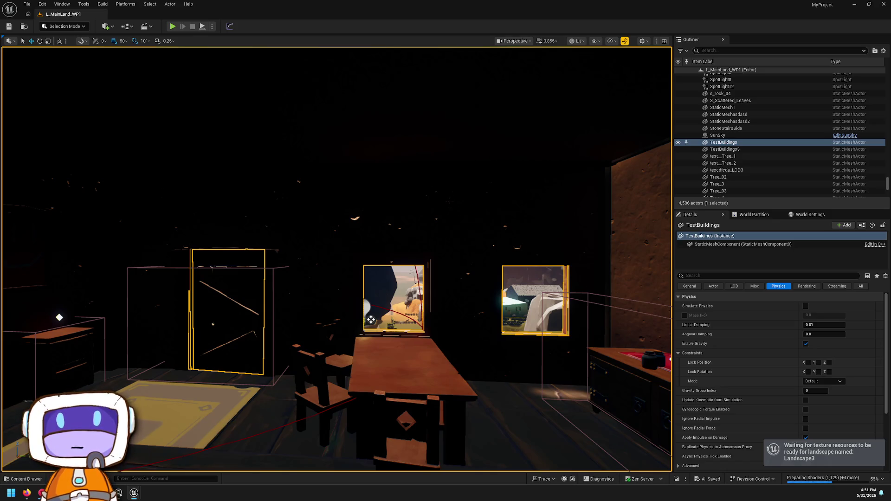
# Step: Select the wooden table and zoom the viewport in toward it
pyautogui.click(381, 340)
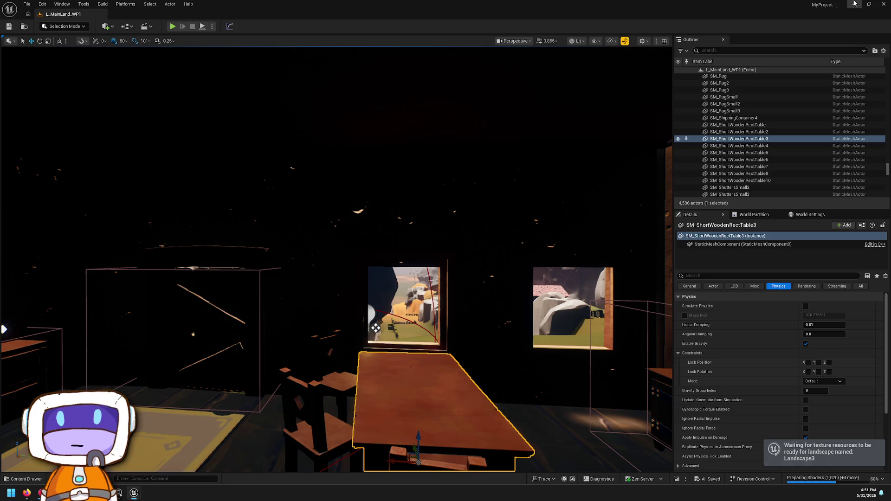
pyautogui.scroll(2, 381, 339)
pyautogui.scroll(2, 387, 335)
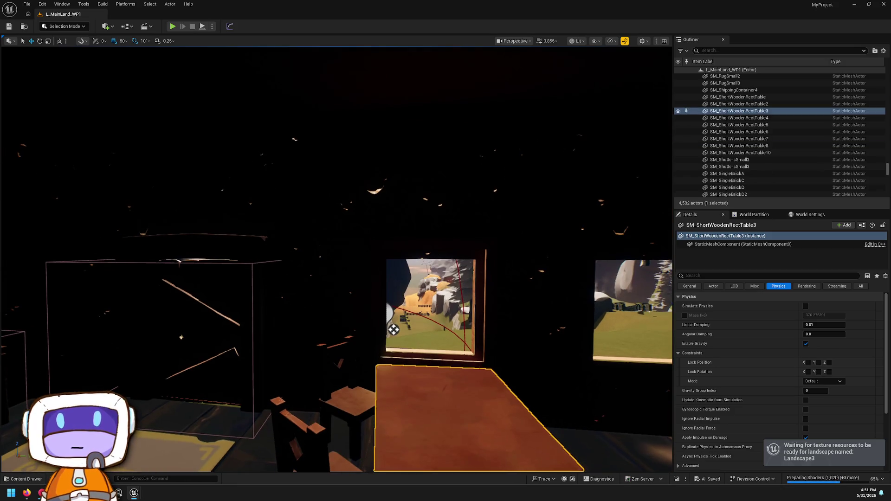
pyautogui.scroll(3, 393, 329)
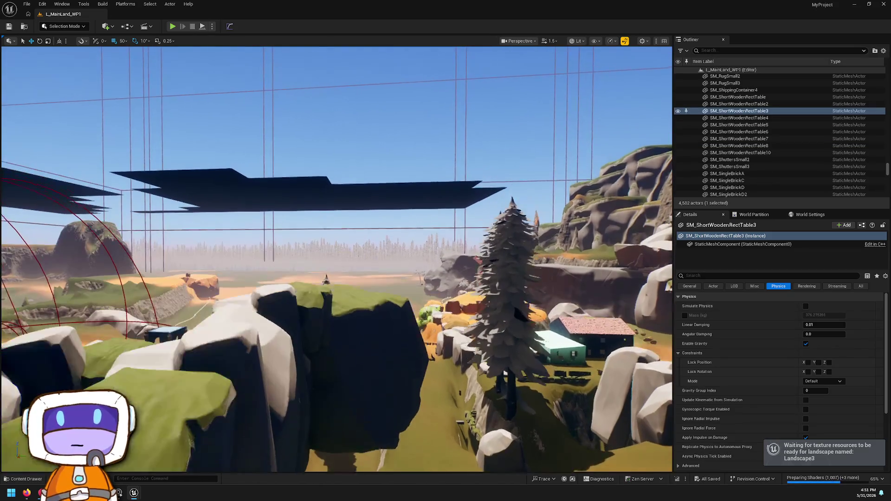
pyautogui.scroll(2, 336, 260)
pyautogui.scroll(3, 336, 259)
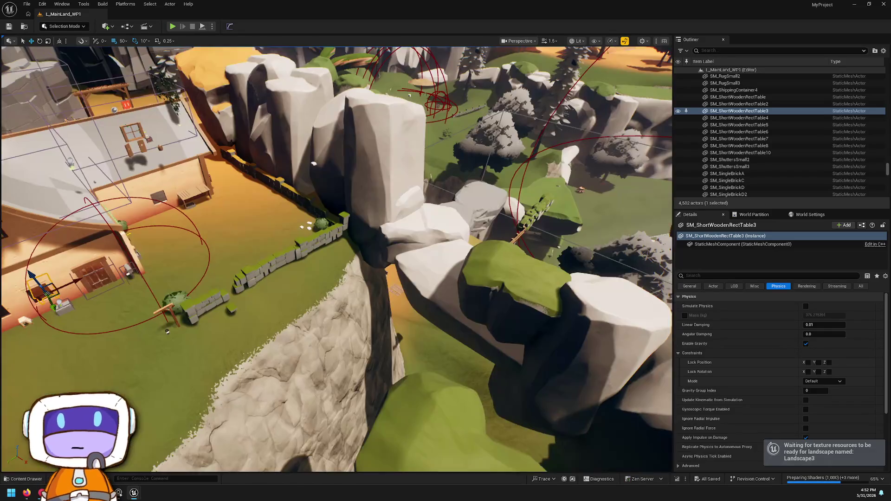
pyautogui.scroll(3, 336, 260)
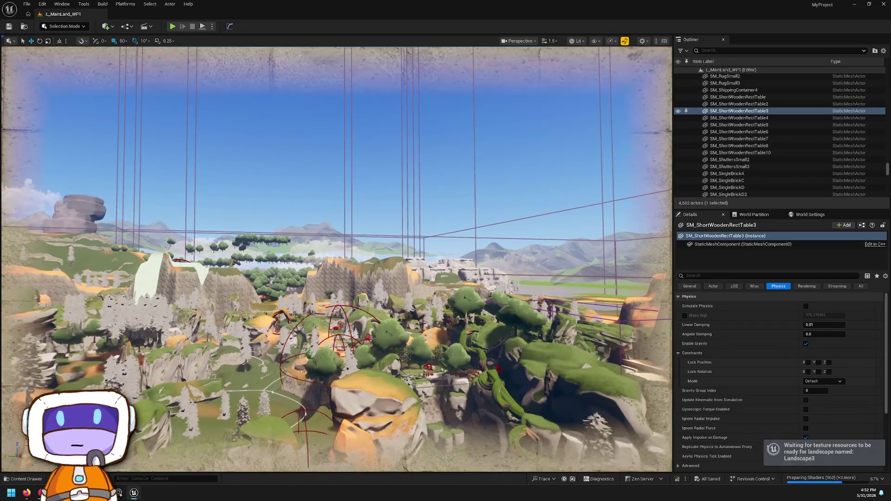
pyautogui.scroll(3, 336, 260)
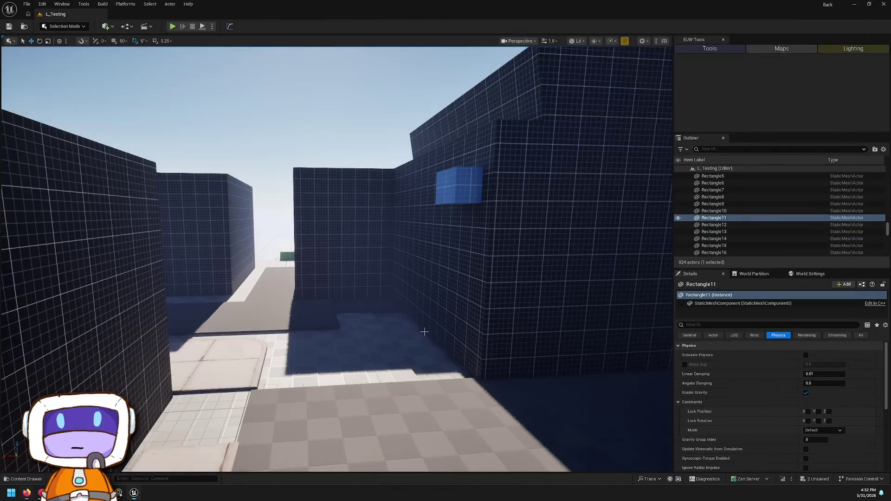
# Step: Look around the L_Testing blockout, then open the Content Drawer at Content/Widgets/Menu
pyautogui.scroll(2, 336, 260)
pyautogui.scroll(2, 336, 260)
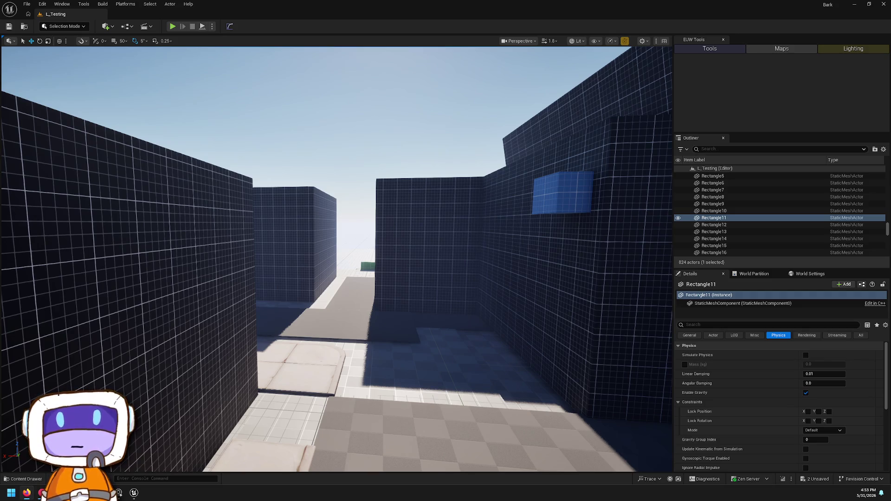
pyautogui.moveTo(516, 188)
pyautogui.mouseDown()
pyautogui.moveTo(586, 186)
pyautogui.moveTo(510, 190)
pyautogui.mouseUp()
pyautogui.hotkey('ctrl', 'space')
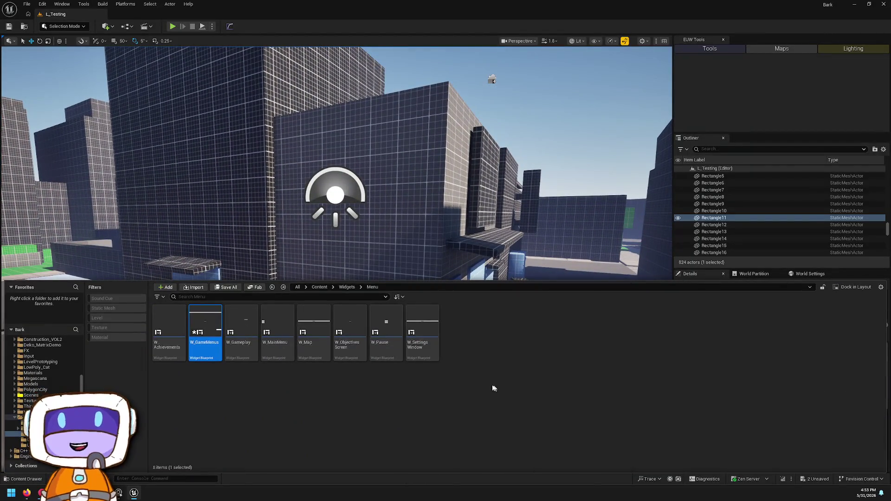
# Step: Save all modified content with Save All, confirm the Save Content dialog, and move the new dialog aside
pyautogui.click(810, 479)
pyautogui.click(504, 326)
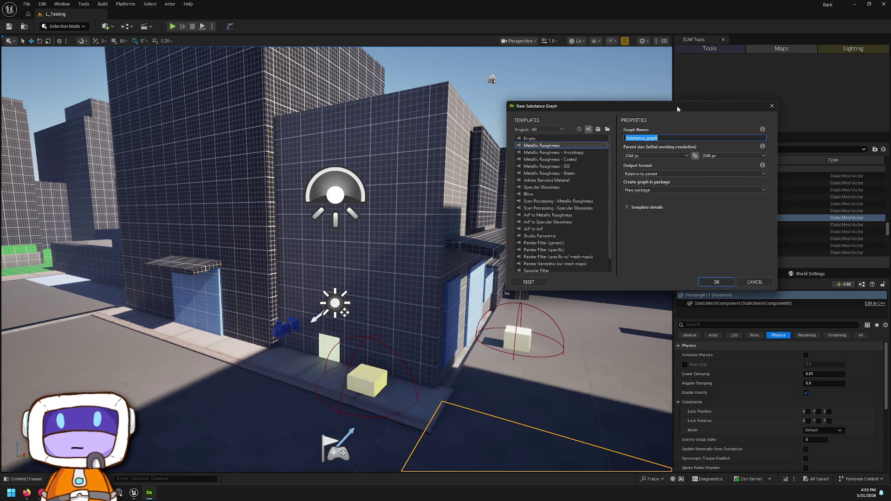
pyautogui.moveTo(677, 107); pyautogui.dragTo(890, 111)
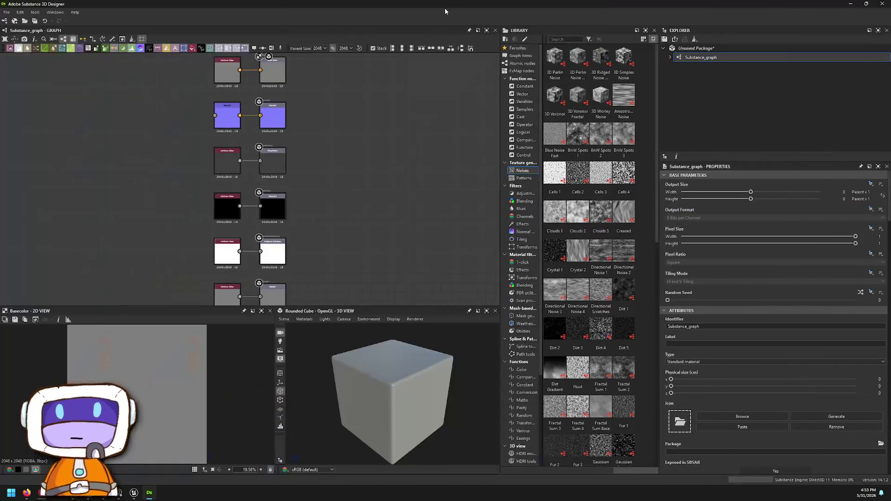
# Step: Create a new 2048x2048 standard-material Substance_graph
pyautogui.rightClick(448, 169)
pyautogui.click(453, 191)
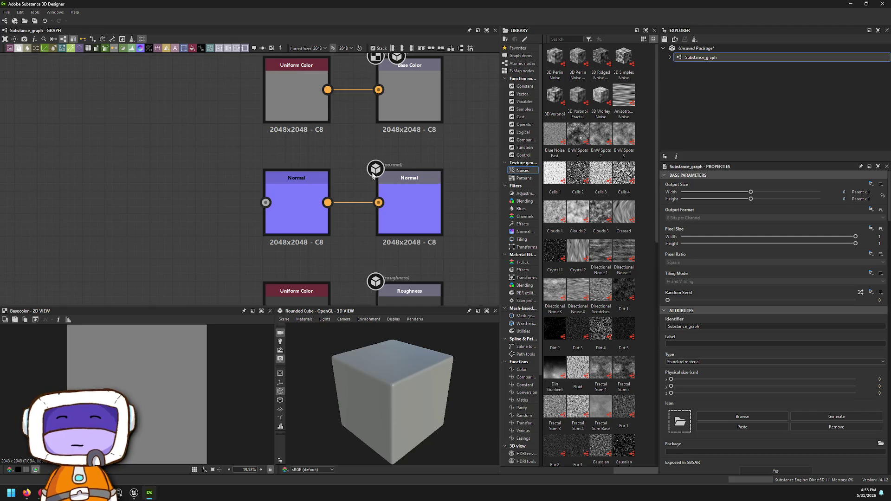
pyautogui.scroll(-2, 326, 91)
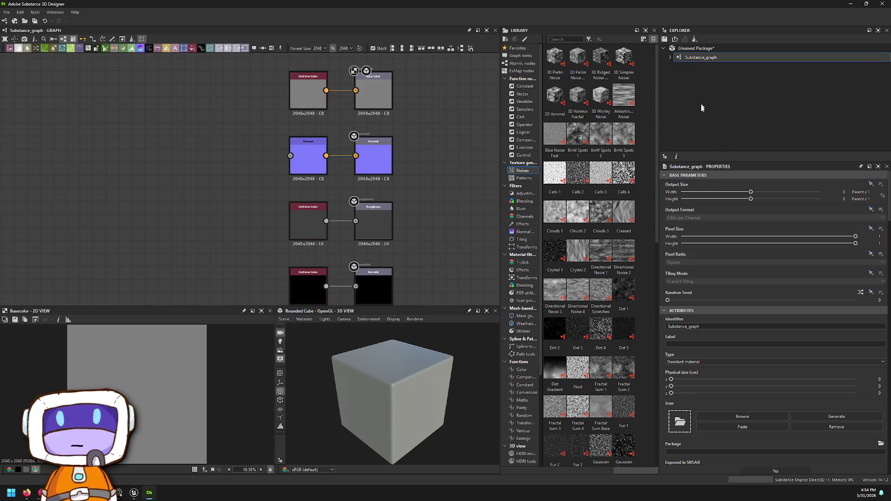
# Step: List the Patterns texture generators in the Library panel and make room in the graph
pyautogui.click(519, 178)
pyautogui.scroll(-5, 613, 232)
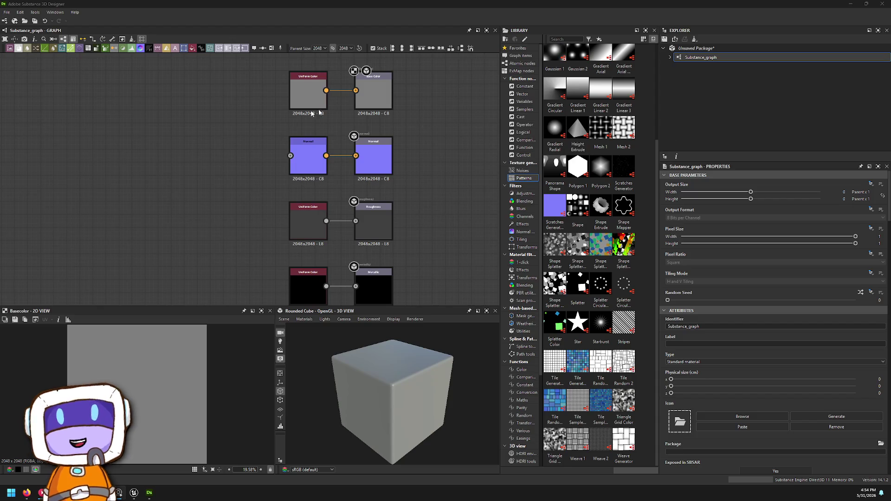
pyautogui.moveTo(133, 133); pyautogui.dragTo(199, 143)
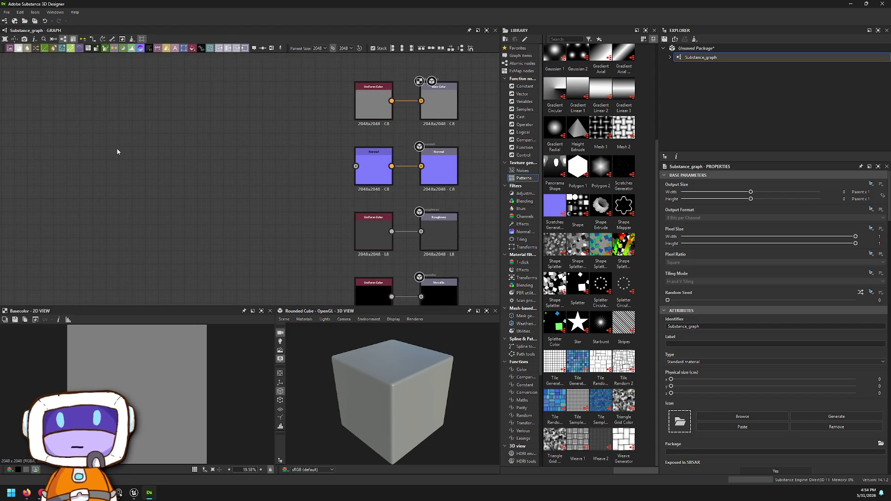
pyautogui.rightClick(134, 145)
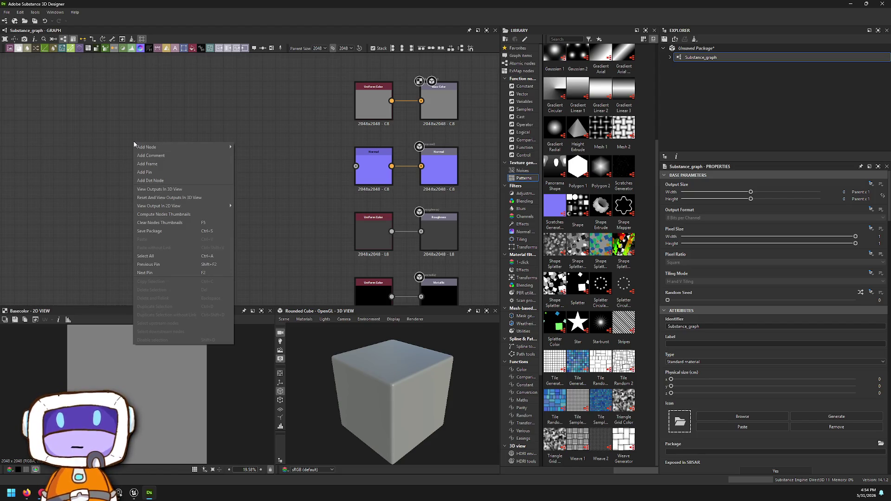
# Step: Try out Brick Generator and Brick 1 nodes from a 'brick' search, then delete both
pyautogui.click(134, 109)
pyautogui.press('space')
pyautogui.write('brick')
pyautogui.press('Down')
pyautogui.press('Down')
pyautogui.press('Down')
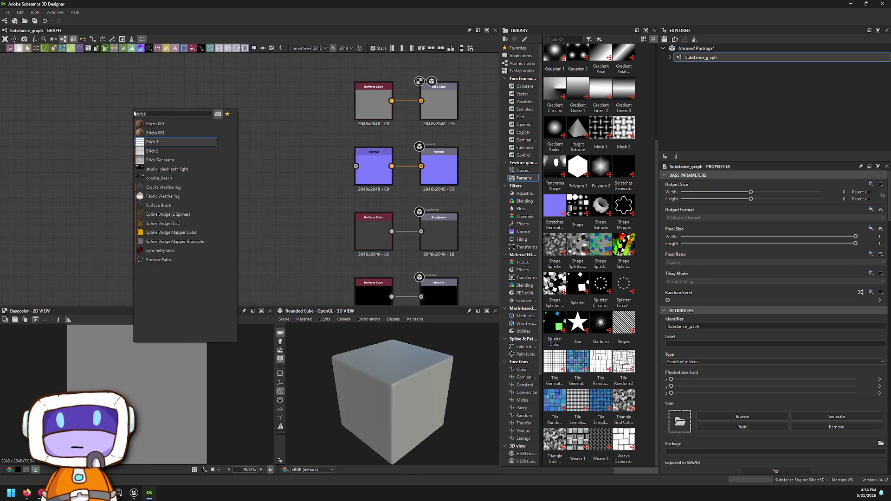
pyautogui.press('Return')
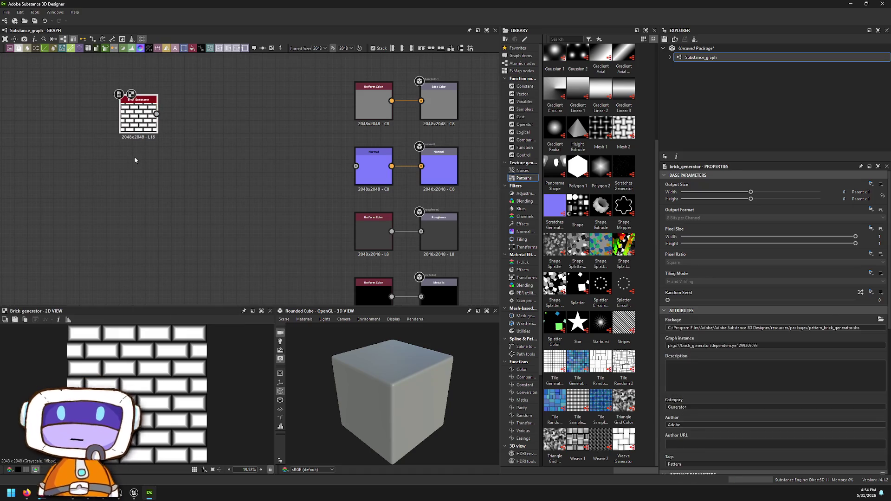
pyautogui.press('space')
pyautogui.write('brivck')
pyautogui.press('Return')
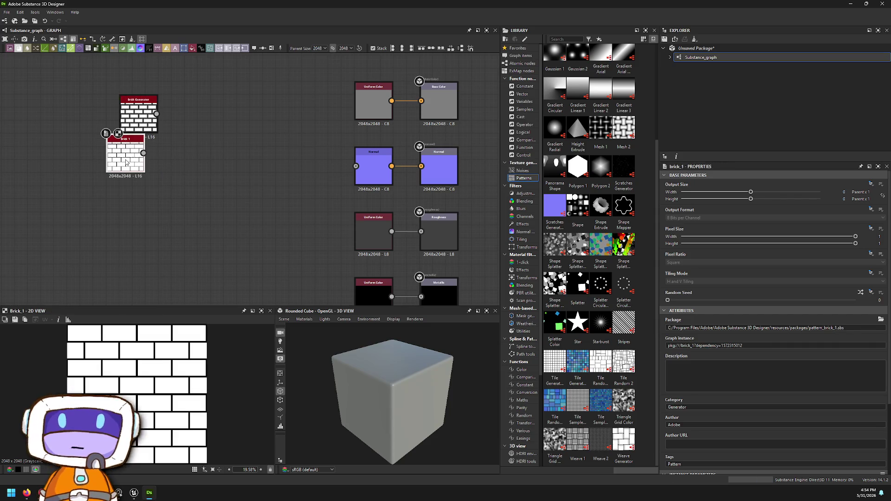
pyautogui.click(139, 116)
pyautogui.scroll(-5, 742, 339)
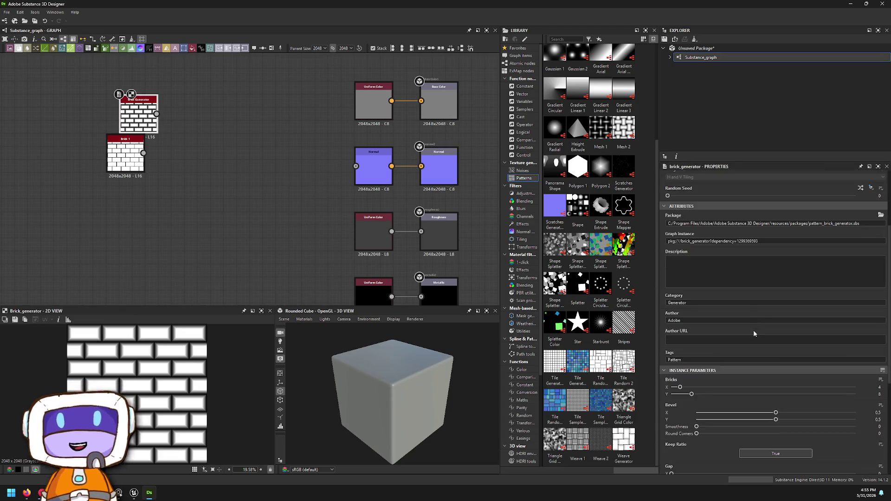
pyautogui.scroll(-2, 727, 350)
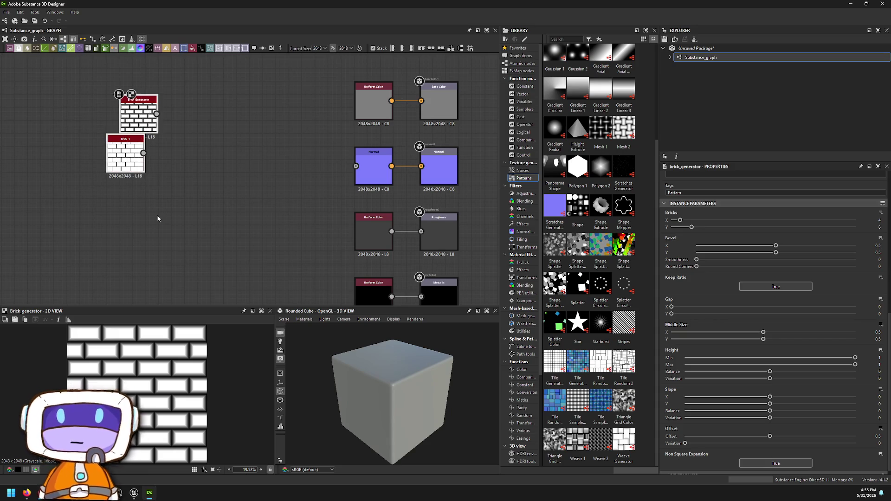
pyautogui.press('Delete')
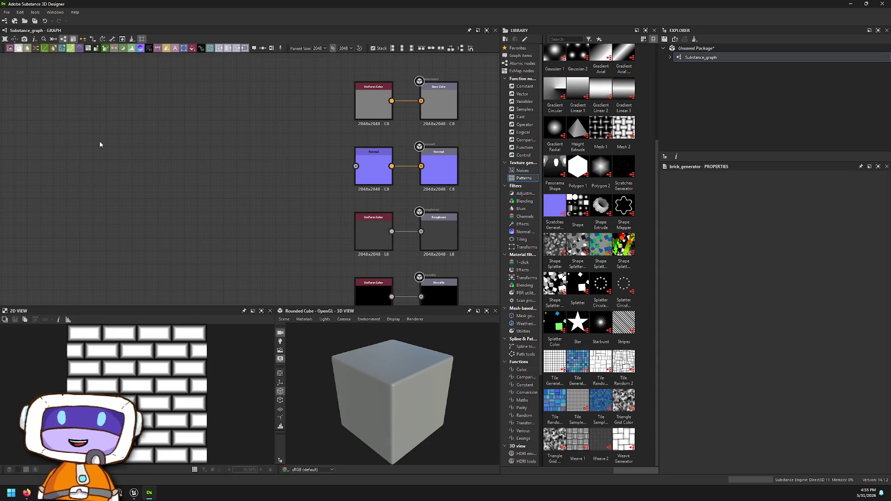
# Step: Add a Tile Generator Grayscale node from a 'pattern' node search
pyautogui.press('space')
pyautogui.write('pattern')
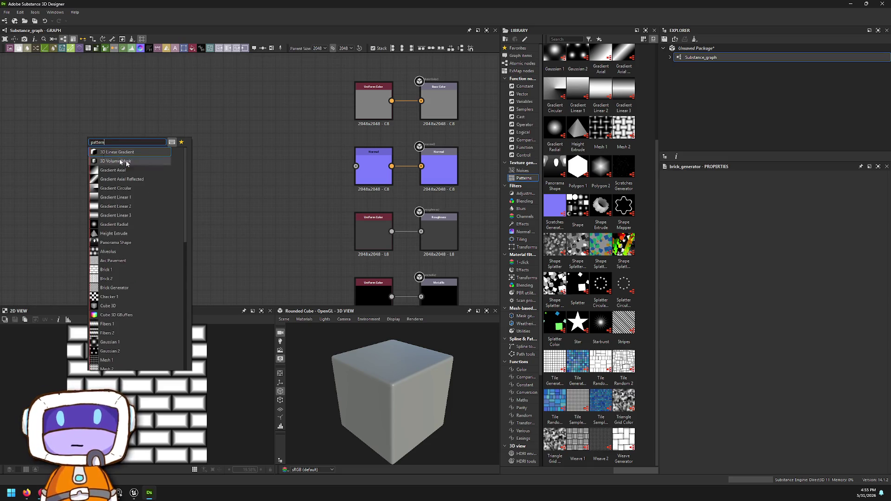
pyautogui.scroll(-7, 139, 235)
pyautogui.scroll(-2, 144, 211)
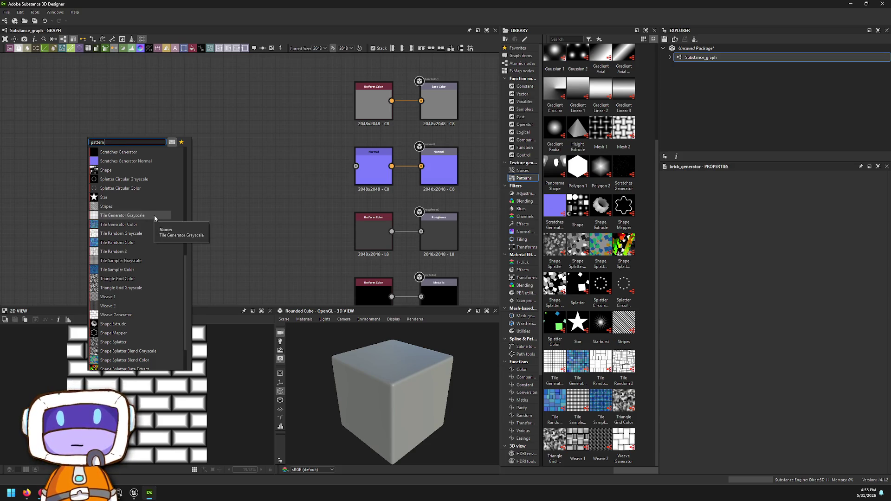
pyautogui.click(154, 215)
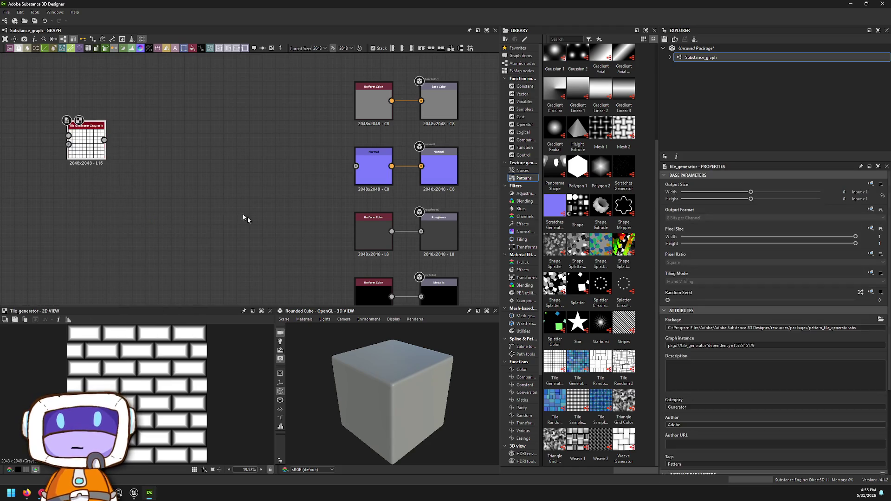
# Step: Add a Tile Sampler Grayscale node from a 'tile' node search
pyautogui.press('space')
pyautogui.write('tile')
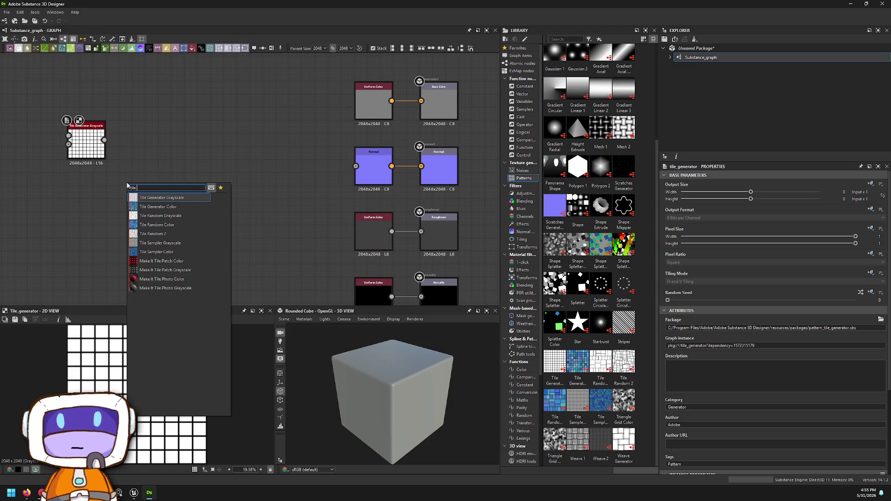
pyautogui.press('Down')
pyautogui.press('Down')
pyautogui.press('Down')
pyautogui.press('Return')
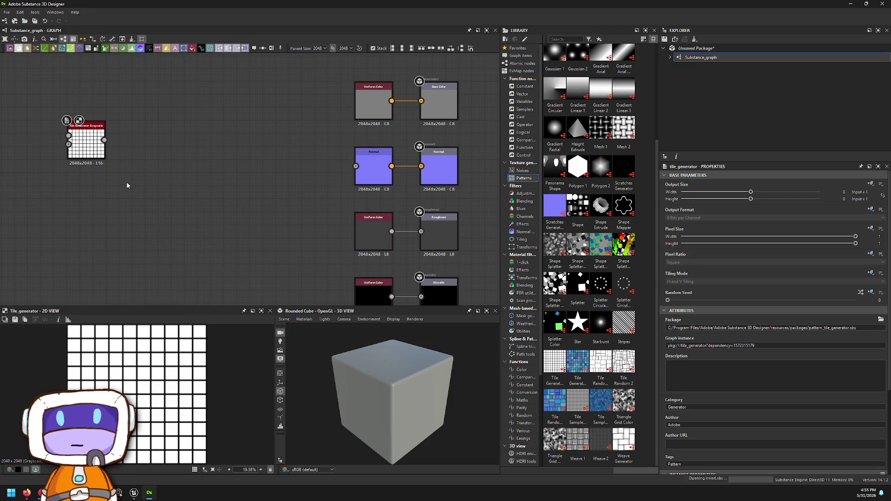
# Step: Frame the new Tile Sampler and move the Tile Generator Grayscale node up and right
pyautogui.press('f')
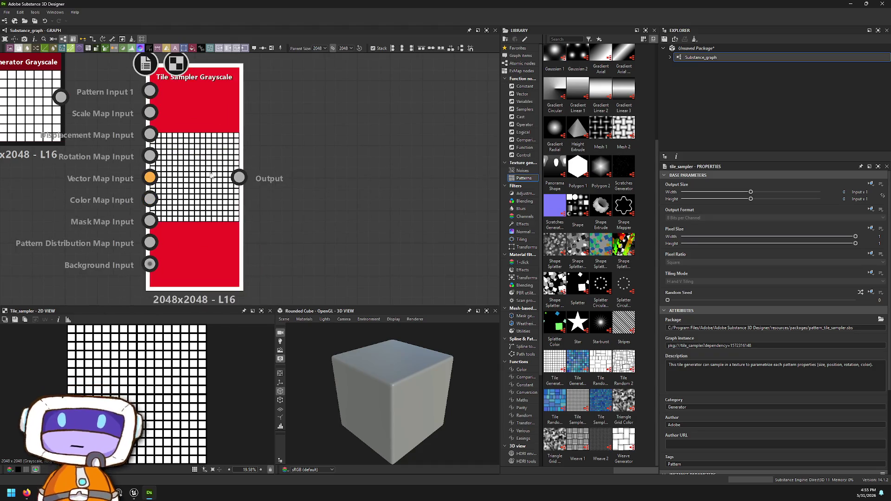
pyautogui.scroll(-5, 441, 195)
pyautogui.scroll(4, 338, 175)
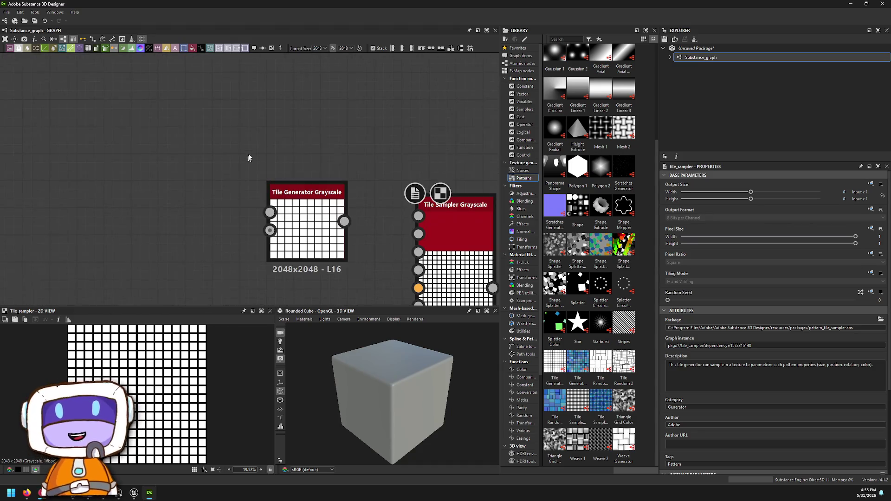
pyautogui.moveTo(346, 245)
pyautogui.mouseDown()
pyautogui.moveTo(353, 119)
pyautogui.moveTo(457, 119)
pyautogui.moveTo(481, 137)
pyautogui.mouseUp()
pyautogui.scroll(-2, 332, 138)
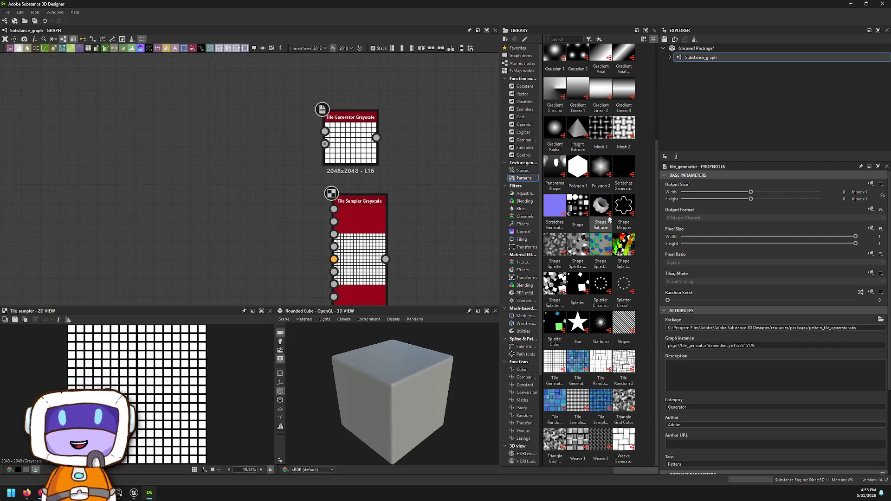
# Step: Add a Polygon 2 node, reduce it from 6 to 4 sides, and lower its gradient
pyautogui.moveTo(598, 184); pyautogui.dragTo(200, 137)
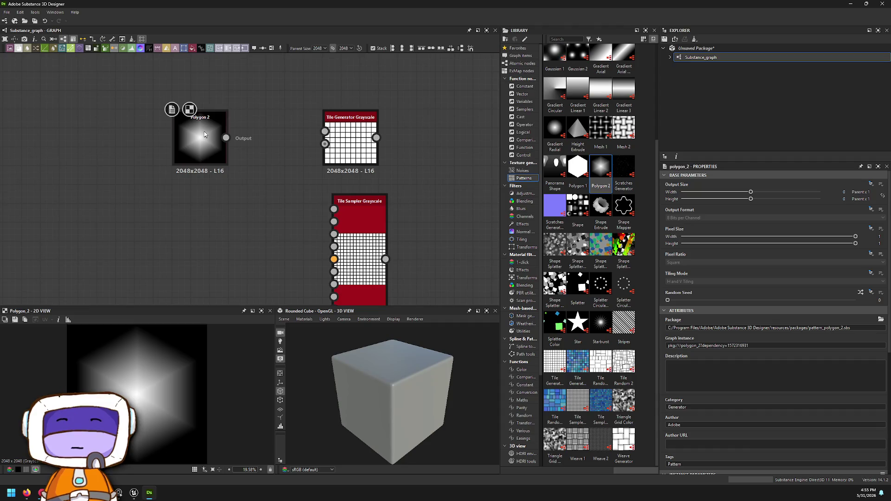
pyautogui.scroll(-5, 696, 325)
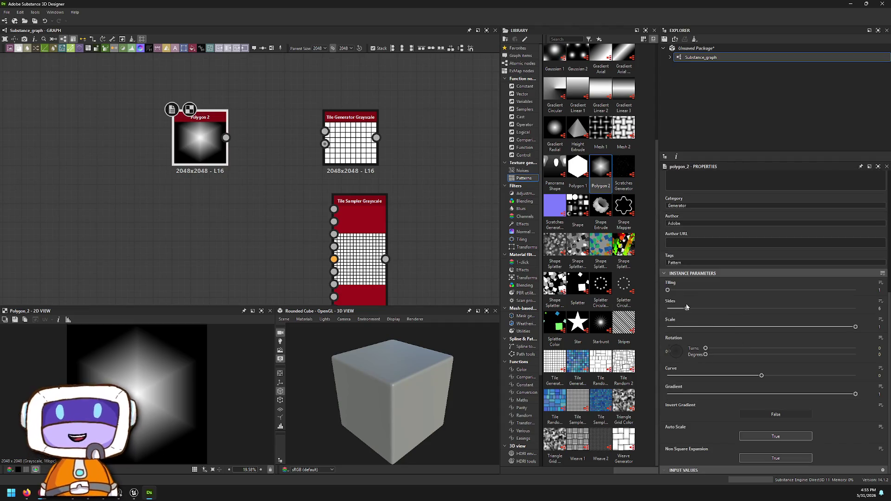
pyautogui.moveTo(687, 310); pyautogui.dragTo(674, 309)
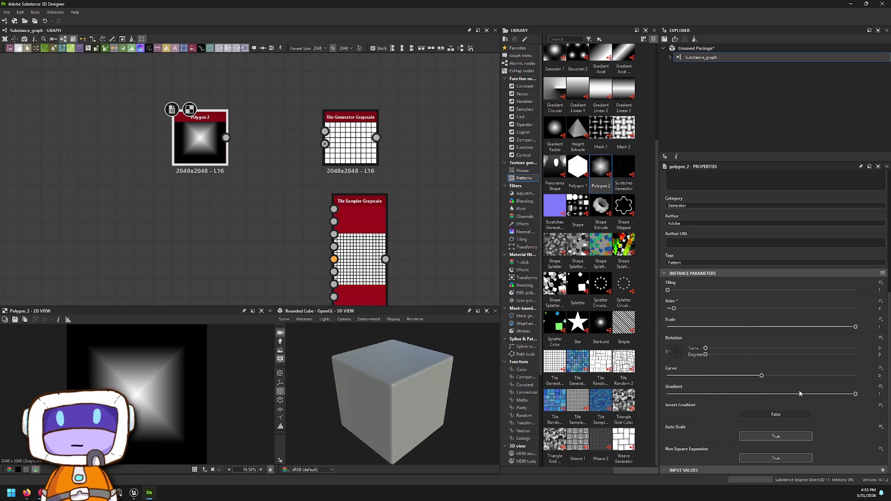
pyautogui.moveTo(856, 394)
pyautogui.mouseDown()
pyautogui.moveTo(630, 381)
pyautogui.moveTo(701, 394)
pyautogui.moveTo(682, 394)
pyautogui.moveTo(690, 394)
pyautogui.mouseUp()
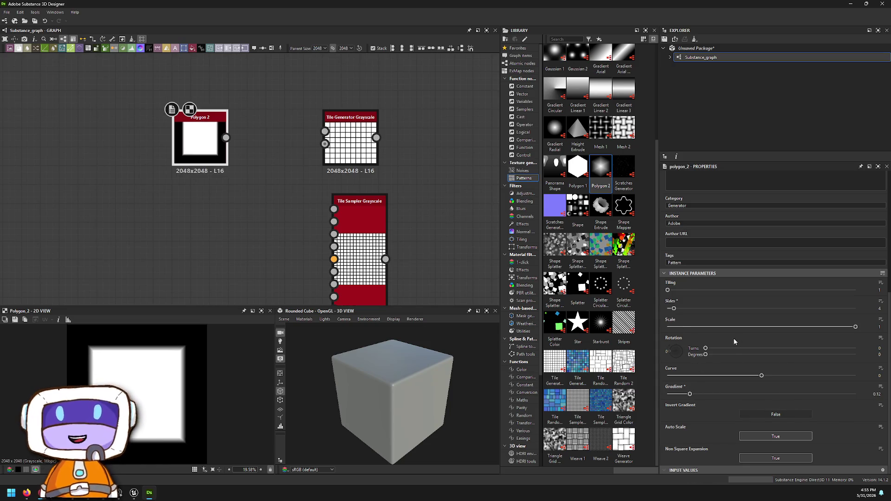
# Step: Test and undo a Curve change, bring Gradient to 0, and move Polygon 2 into open space
pyautogui.scroll(5, 171, 346)
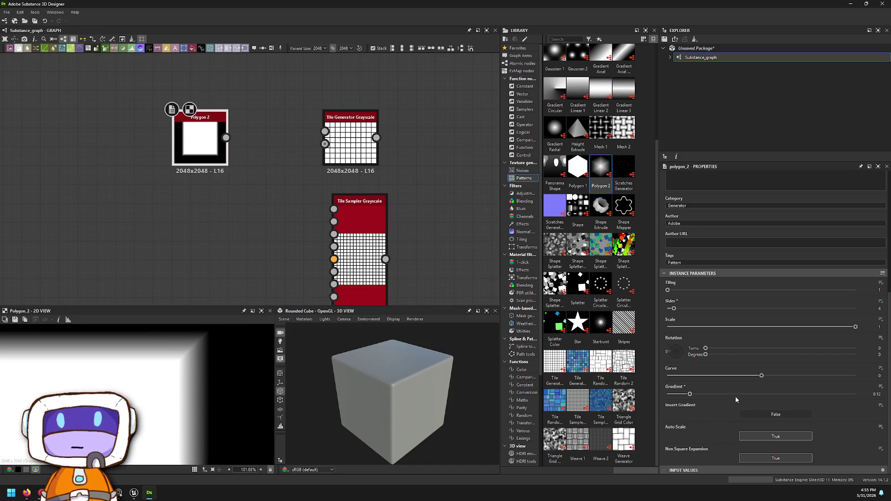
pyautogui.moveTo(761, 376); pyautogui.dragTo(783, 376)
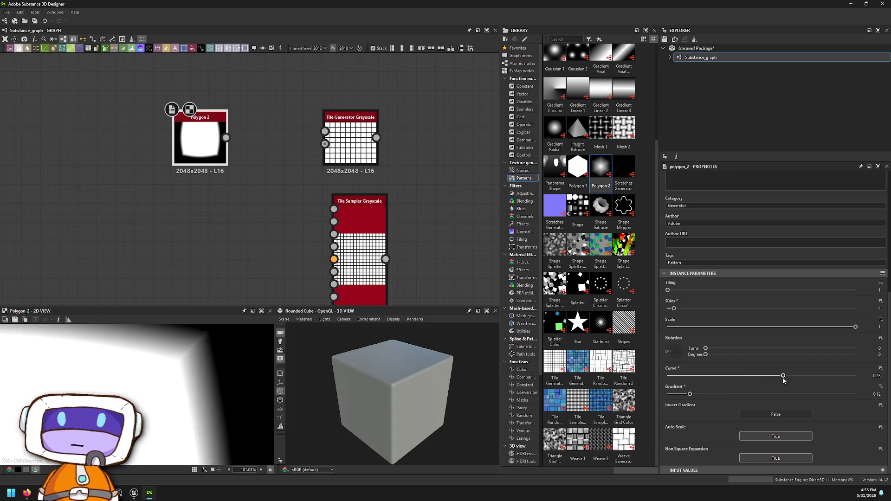
pyautogui.hotkey('ctrl', 'z')
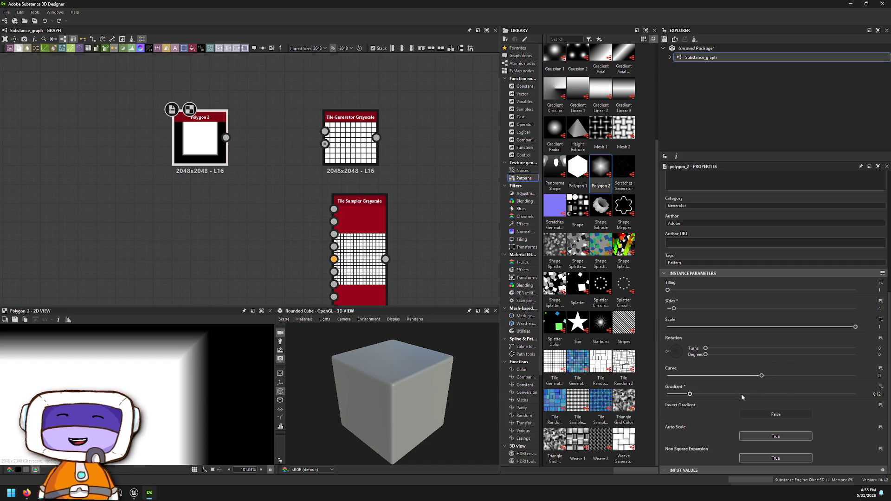
pyautogui.moveTo(689, 394); pyautogui.dragTo(668, 394)
pyautogui.scroll(-5, 183, 349)
pyautogui.moveTo(272, 217)
pyautogui.mouseDown()
pyautogui.moveTo(420, 249)
pyautogui.moveTo(433, 260)
pyautogui.mouseUp()
pyautogui.moveTo(360, 194); pyautogui.dragTo(228, 229)
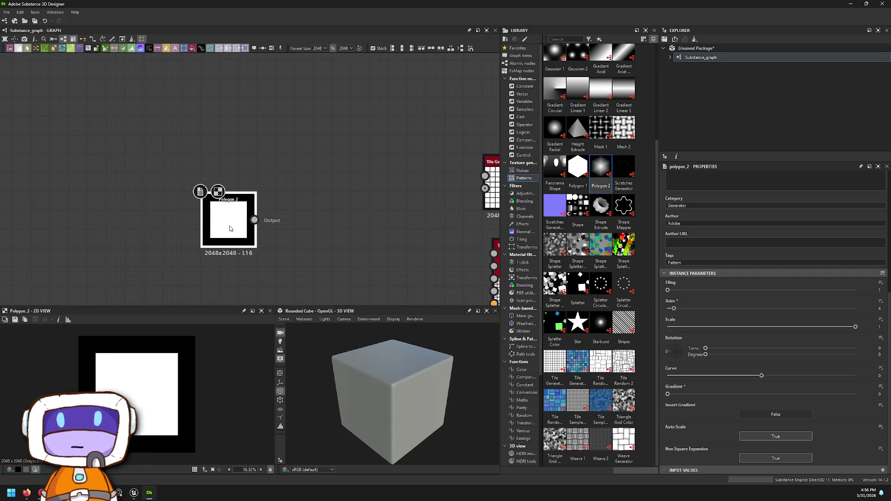
# Step: Add a Bevel node after Polygon 2 with Distance 0.09 and Smoothing 3.22
pyautogui.press('space')
pyautogui.write('gra')
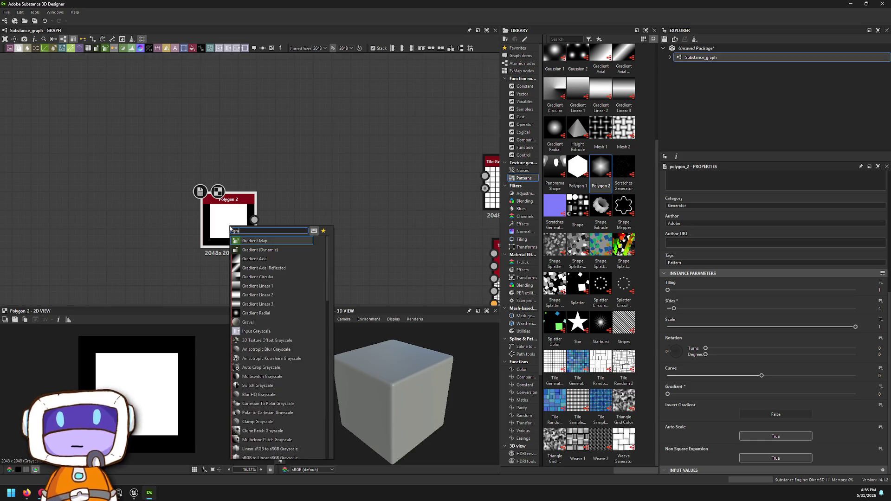
pyautogui.press('BackSpace')
pyautogui.press('BackSpace')
pyautogui.press('BackSpace')
pyautogui.write('bevel')
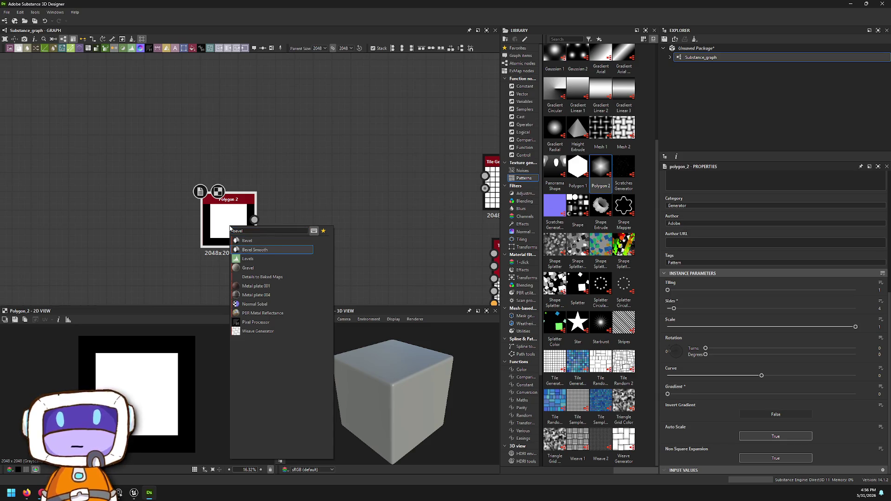
pyautogui.press('Return')
pyautogui.scroll(3, 263, 213)
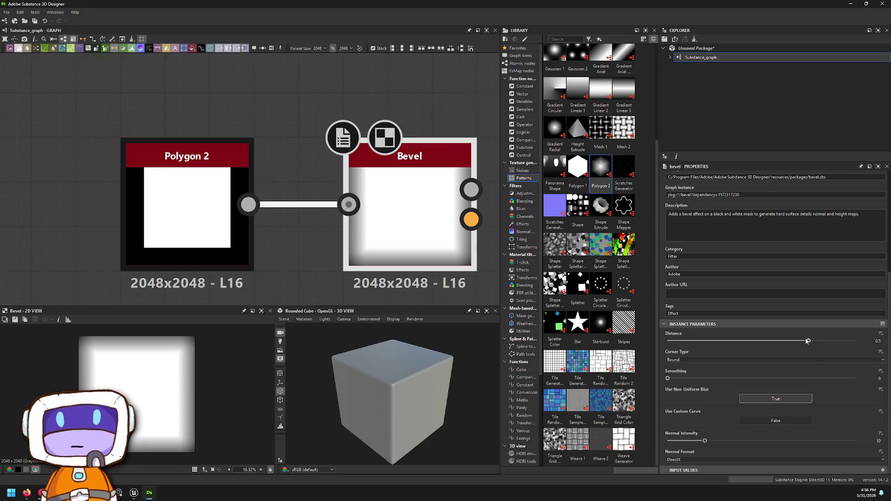
pyautogui.moveTo(808, 342); pyautogui.dragTo(770, 343)
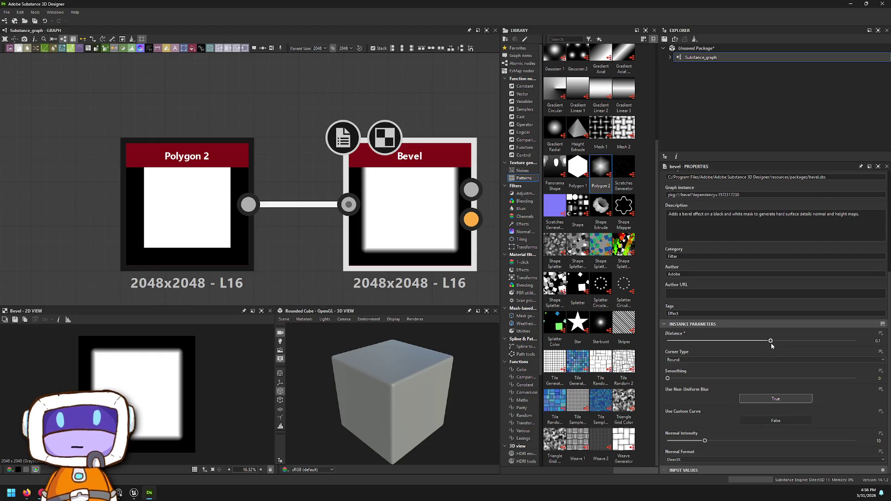
pyautogui.moveTo(667, 379)
pyautogui.mouseDown()
pyautogui.moveTo(855, 379)
pyautogui.moveTo(792, 378)
pyautogui.mouseUp()
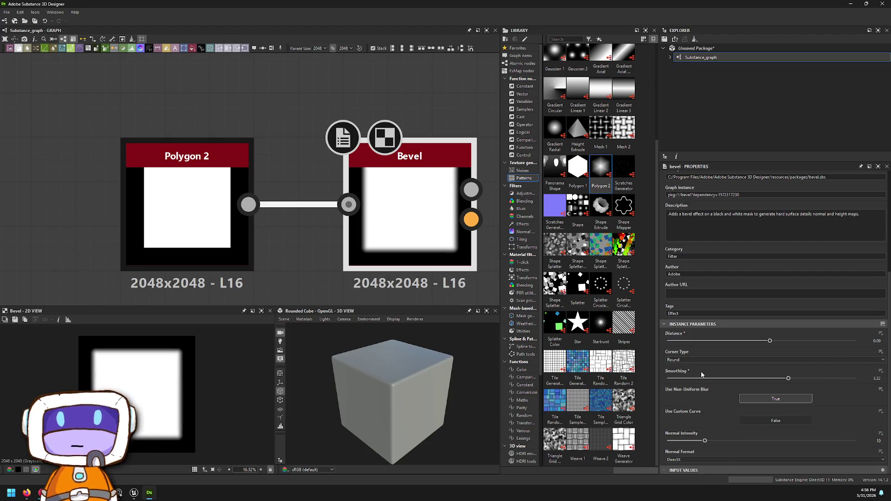
# Step: Place Polygon 2 left of Bevel and move the pair up and right
pyautogui.click(253, 181)
pyautogui.scroll(-3, 253, 181)
pyautogui.moveTo(263, 197)
pyautogui.mouseDown()
pyautogui.moveTo(466, 292)
pyautogui.moveTo(212, 173)
pyautogui.mouseUp()
pyautogui.scroll(1, 449, 292)
pyautogui.moveTo(124, 99); pyautogui.dragTo(332, 204)
pyautogui.moveTo(325, 165)
pyautogui.mouseDown()
pyautogui.moveTo(371, 141)
pyautogui.moveTo(160, 127)
pyautogui.mouseUp()
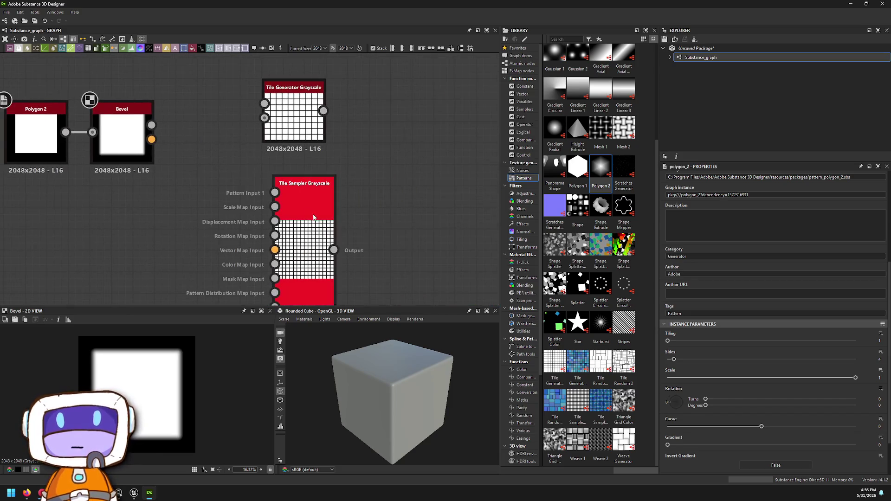
# Step: Wire Bevel into the Tile Sampler's Pattern Input and set its Pattern to Pattern Input
pyautogui.click(286, 193)
pyautogui.moveTo(255, 183); pyautogui.dragTo(152, 125)
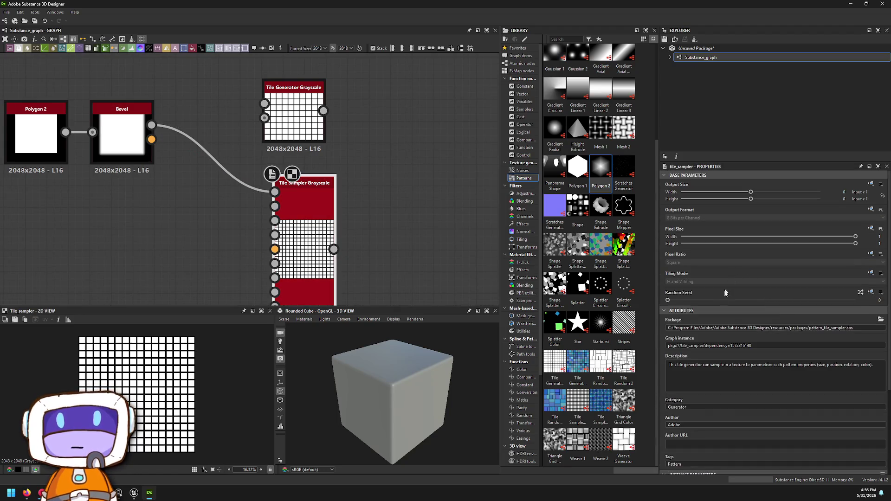
pyautogui.click(682, 426)
pyautogui.scroll(-3, 697, 400)
pyautogui.click(686, 351)
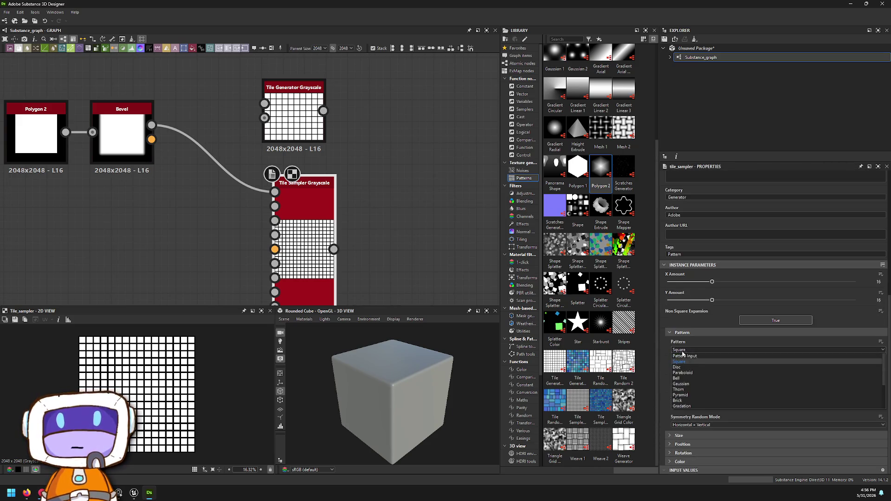
pyautogui.click(689, 359)
pyautogui.scroll(10, 162, 372)
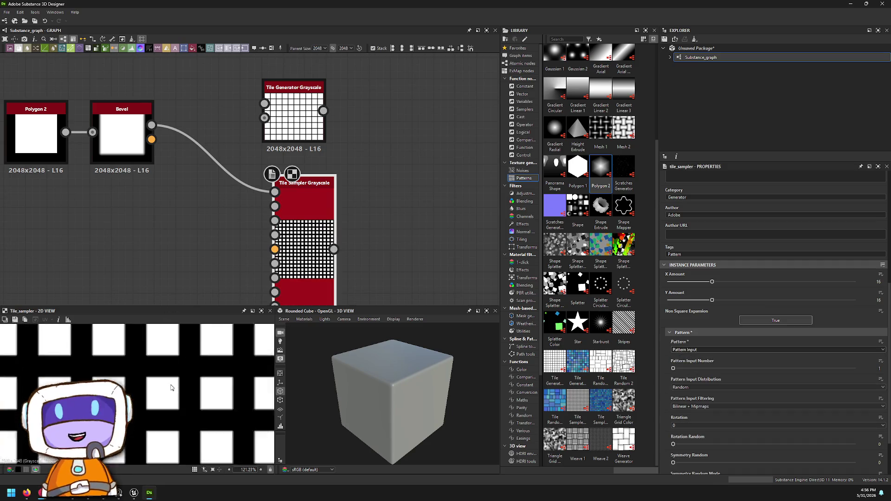
# Step: Set Polygon 2's Auto Scale to False and shrink its Scale slightly
pyautogui.moveTo(134, 191)
pyautogui.mouseDown()
pyautogui.moveTo(159, 206)
pyautogui.moveTo(260, 222)
pyautogui.mouseUp()
pyautogui.click(186, 185)
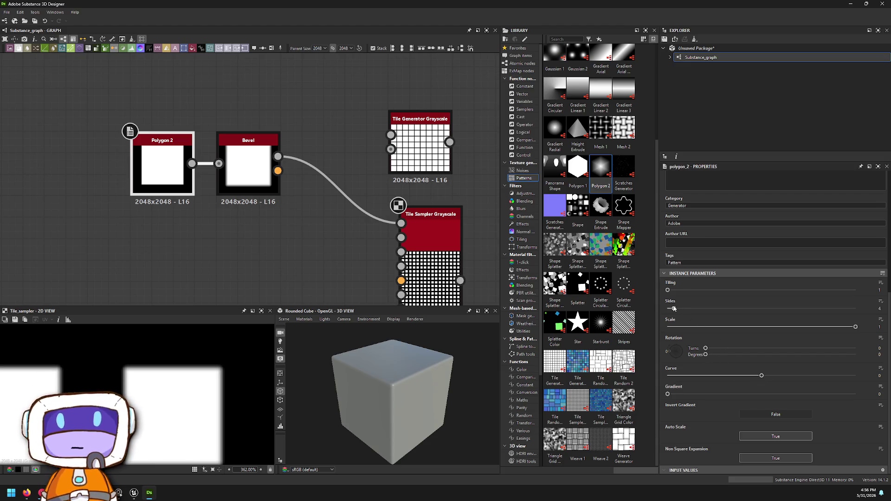
pyautogui.click(761, 438)
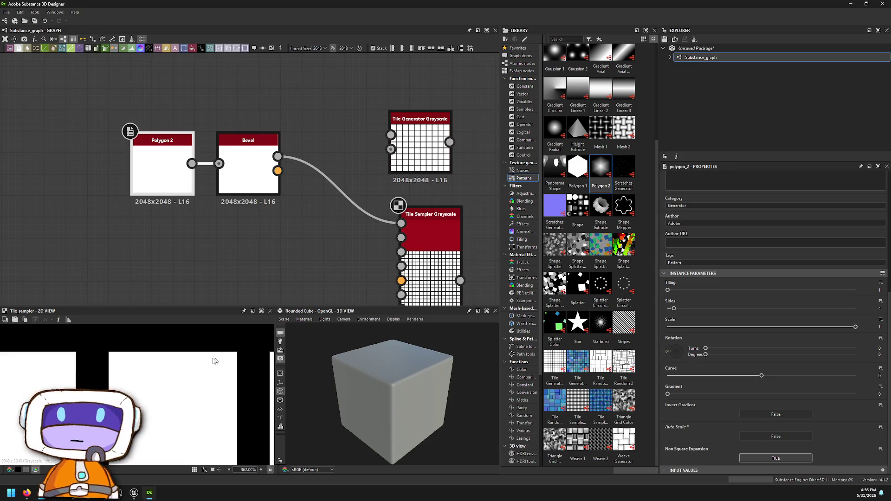
pyautogui.scroll(-1, 214, 360)
pyautogui.scroll(5, 402, 396)
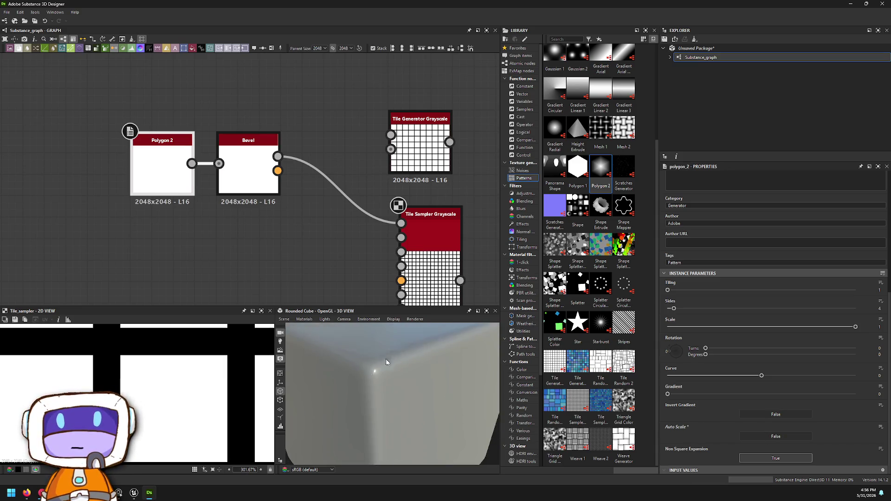
pyautogui.scroll(-2, 387, 362)
pyautogui.moveTo(856, 328)
pyautogui.mouseDown()
pyautogui.moveTo(827, 328)
pyautogui.moveTo(834, 328)
pyautogui.mouseUp()
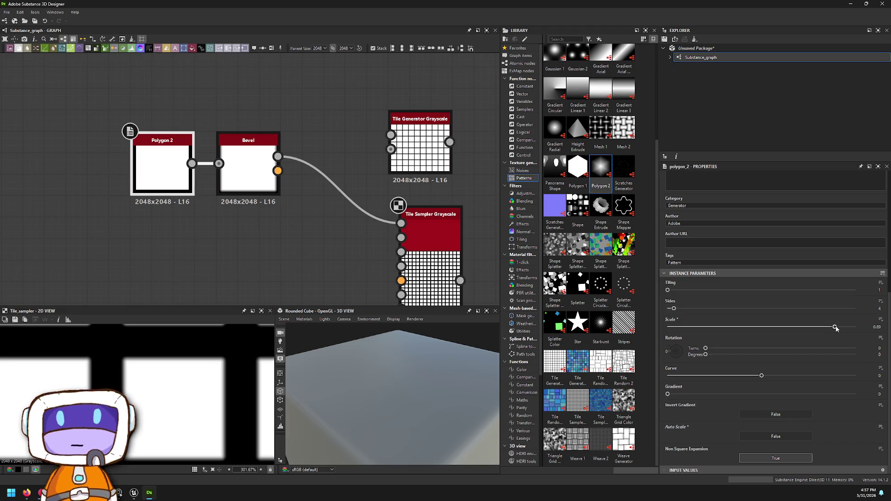
pyautogui.scroll(3, 209, 199)
# Step: Connect the Tile Sampler Grayscale output to the Base Color output
pyautogui.moveTo(400, 439)
pyautogui.mouseDown()
pyautogui.moveTo(400, 374)
pyautogui.moveTo(400, 397)
pyautogui.moveTo(379, 381)
pyautogui.moveTo(373, 435)
pyautogui.mouseUp()
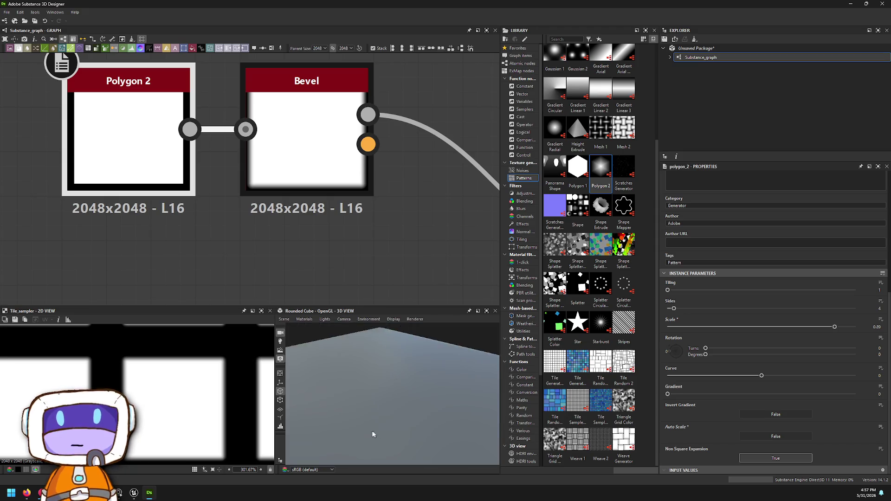
pyautogui.moveTo(371, 386)
pyautogui.mouseDown()
pyautogui.moveTo(408, 399)
pyautogui.moveTo(478, 390)
pyautogui.mouseUp()
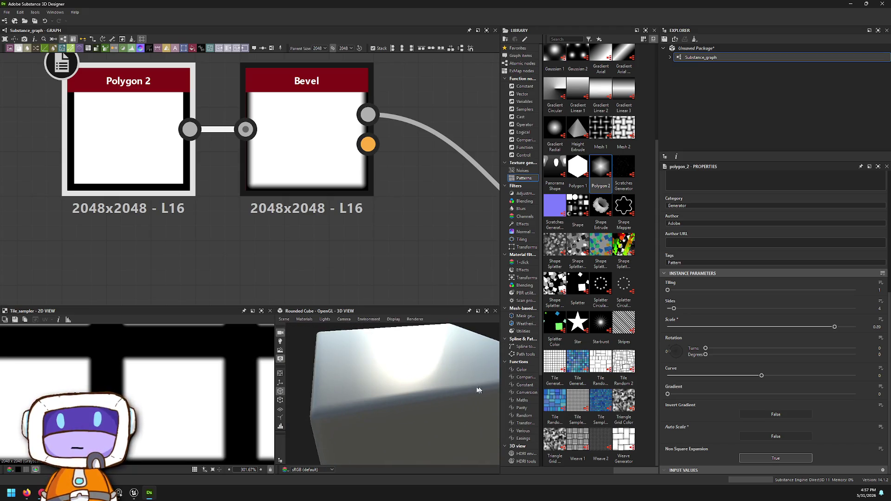
pyautogui.scroll(-3, 483, 279)
pyautogui.moveTo(492, 274); pyautogui.dragTo(279, 230)
pyautogui.scroll(5, 291, 229)
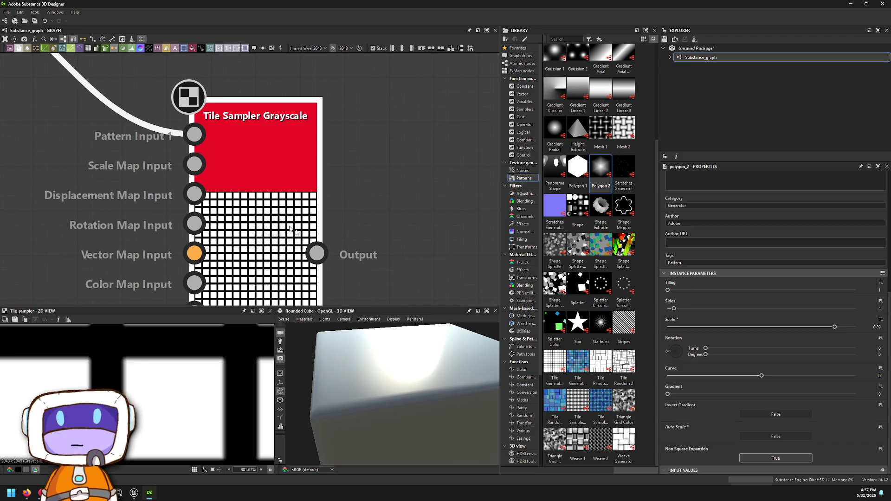
pyautogui.click(291, 229)
pyautogui.scroll(-5, 291, 229)
pyautogui.scroll(1, 243, 202)
pyautogui.moveTo(193, 213); pyautogui.dragTo(474, 132)
# Step: Fine-tune Polygon 2's Scale to 0.87, checking the preview at a grazing angle
pyautogui.scroll(3, 402, 404)
pyautogui.moveTo(402, 404); pyautogui.dragTo(352, 381)
pyautogui.scroll(3, 389, 397)
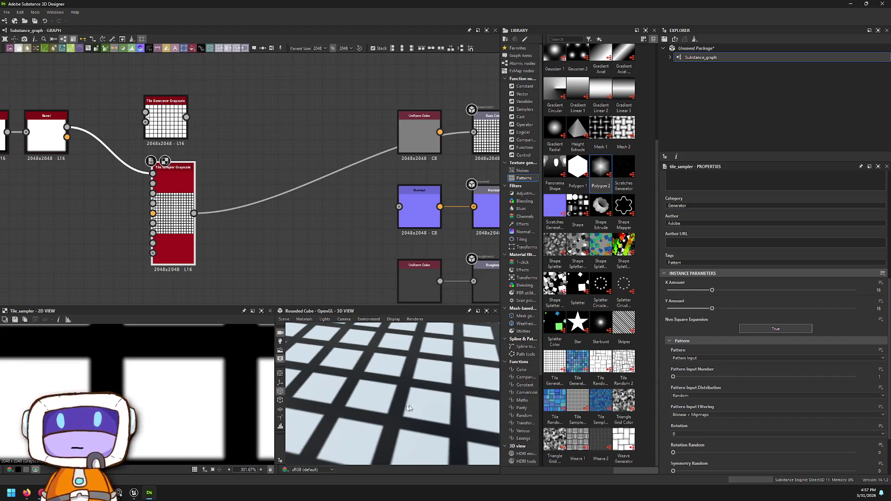
pyautogui.moveTo(120, 212); pyautogui.dragTo(262, 243)
pyautogui.click(129, 163)
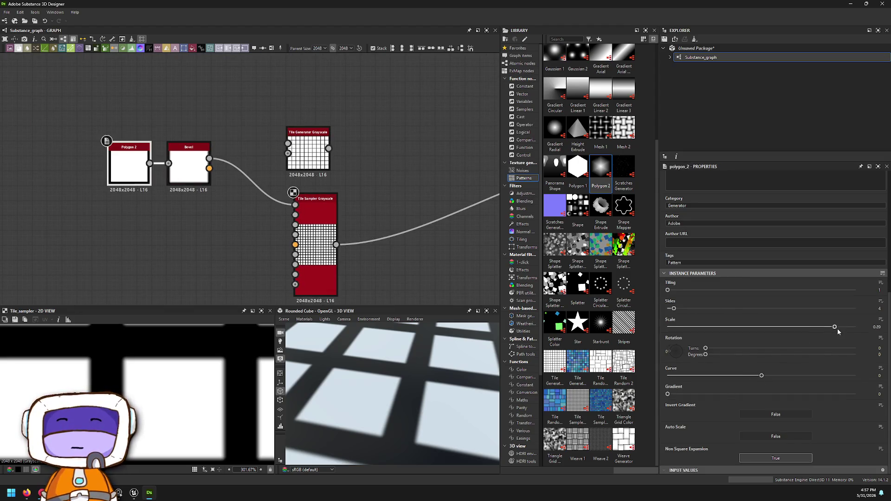
pyautogui.moveTo(835, 327)
pyautogui.mouseDown()
pyautogui.moveTo(857, 334)
pyautogui.moveTo(832, 327)
pyautogui.mouseUp()
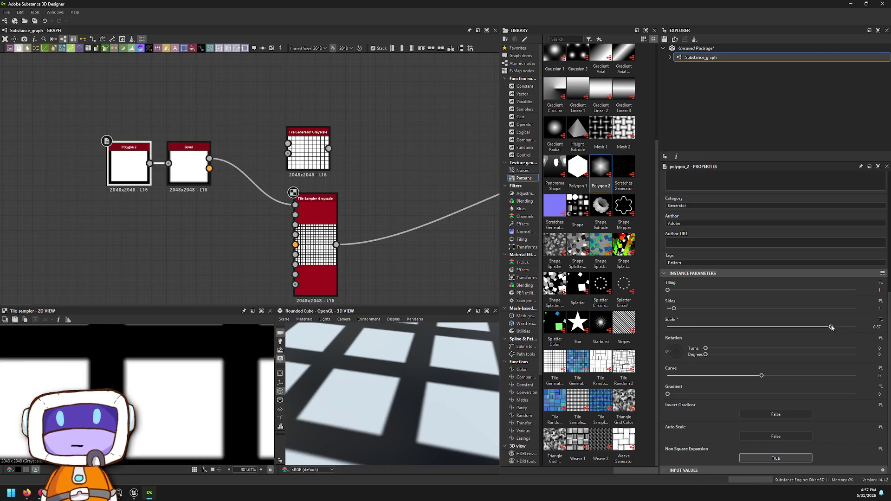
# Step: Preview Polygon 2 on its own, then the Bevel node's height output
pyautogui.doubleClick(128, 162)
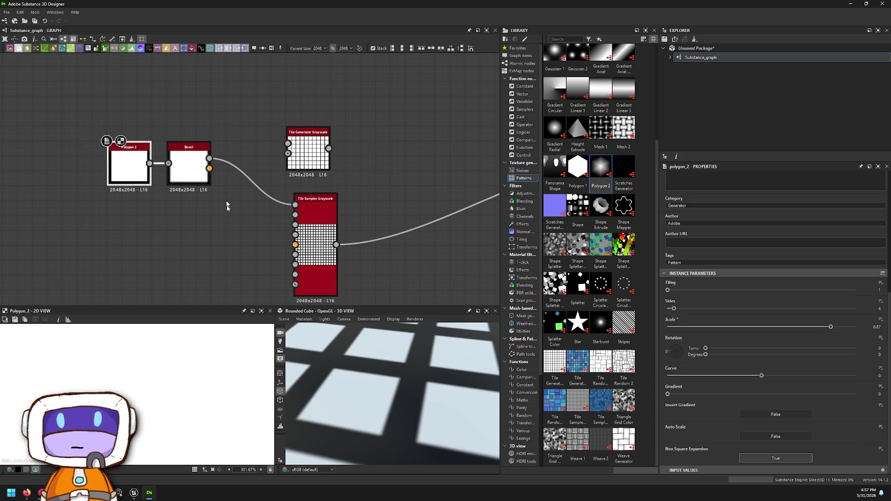
pyautogui.scroll(-3, 223, 371)
pyautogui.scroll(2, 235, 354)
pyautogui.doubleClick(193, 169)
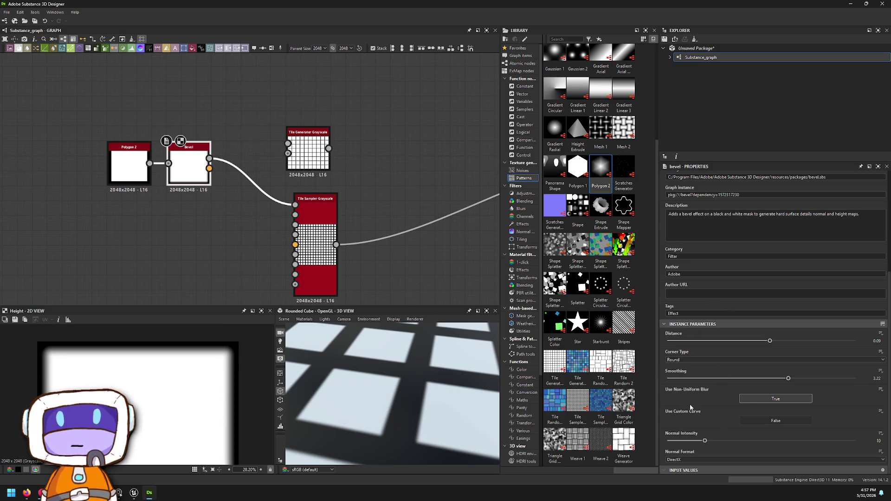
# Step: Duplicate the Polygon 2 and Bevel pair just below the originals
pyautogui.moveTo(45, 82); pyautogui.dragTo(246, 207)
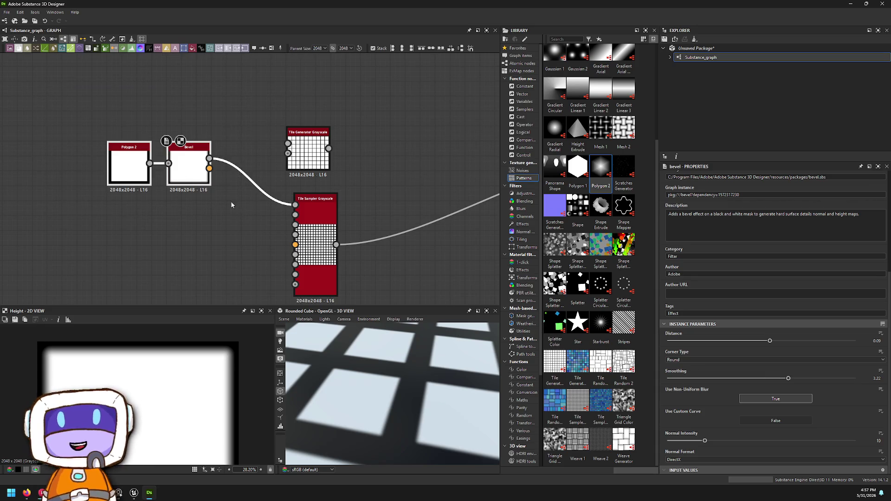
pyautogui.hotkey('ctrl', 'd')
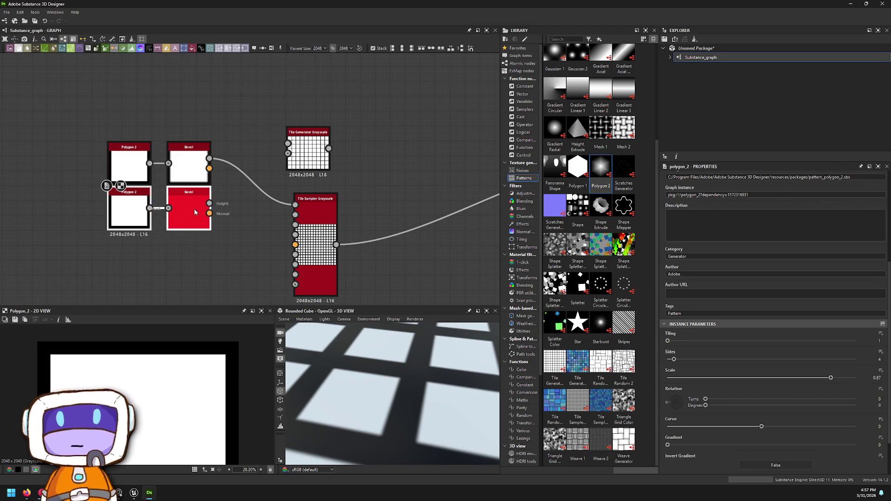
pyautogui.click(189, 216)
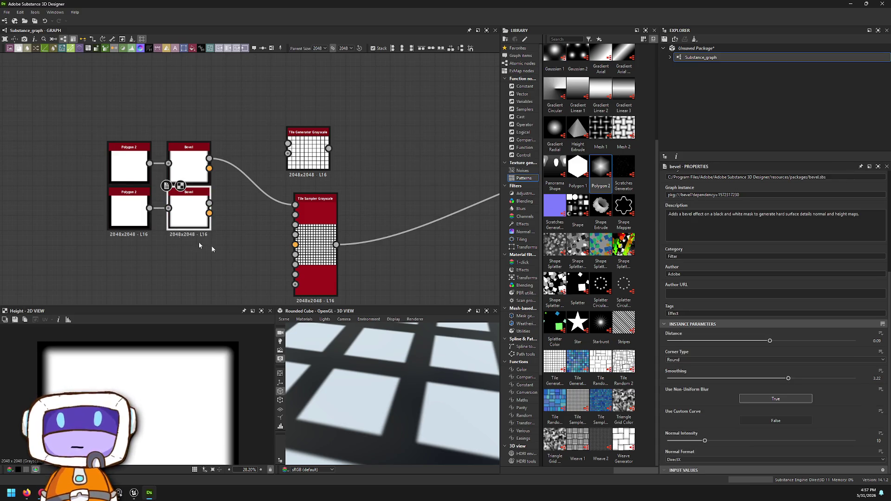
pyautogui.click(129, 209)
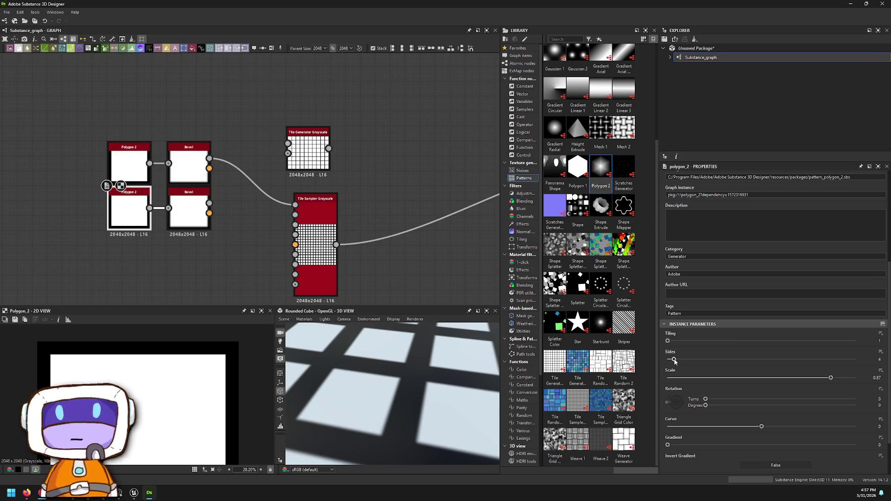
# Step: Set the copied square to Scale 0.89, rotate it slightly, and give it Gradient 0.04
pyautogui.moveTo(832, 381); pyautogui.dragTo(836, 381)
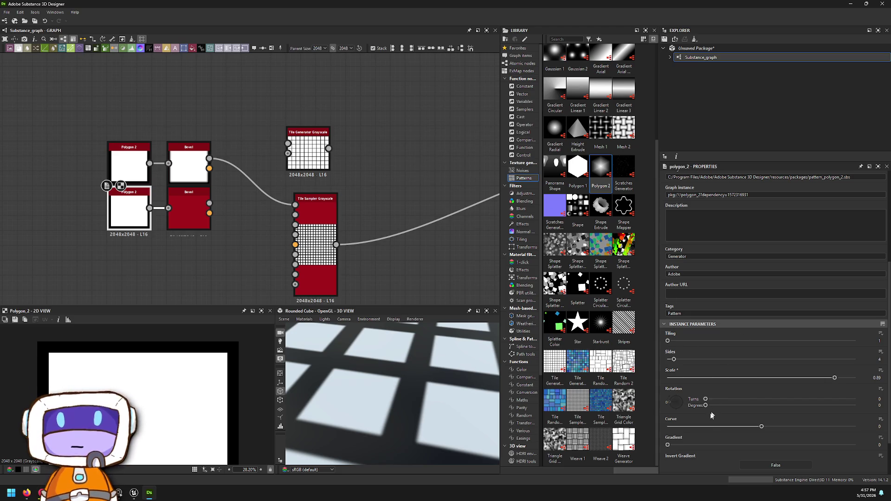
pyautogui.moveTo(672, 405)
pyautogui.mouseDown()
pyautogui.moveTo(657, 393)
pyautogui.moveTo(650, 403)
pyautogui.moveTo(655, 398)
pyautogui.moveTo(540, 402)
pyautogui.mouseUp()
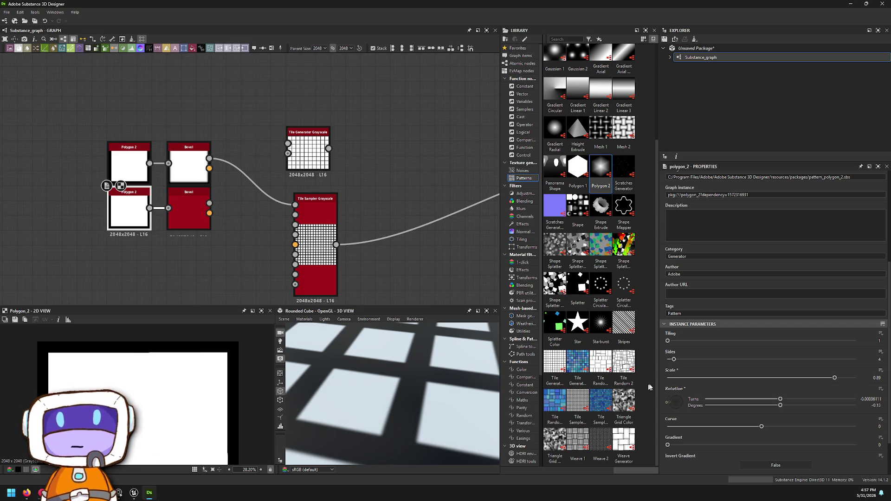
pyautogui.moveTo(668, 445)
pyautogui.mouseDown()
pyautogui.moveTo(724, 447)
pyautogui.moveTo(641, 459)
pyautogui.mouseUp()
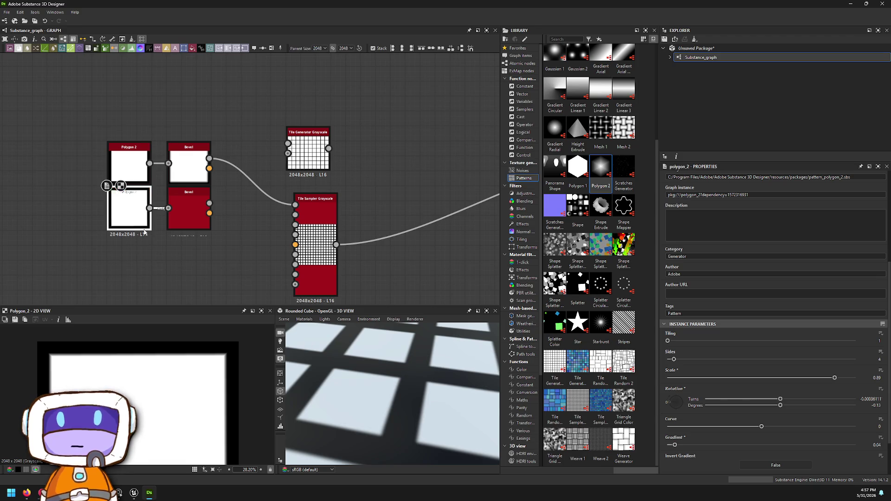
pyautogui.click(184, 225)
pyautogui.scroll(-3, 247, 278)
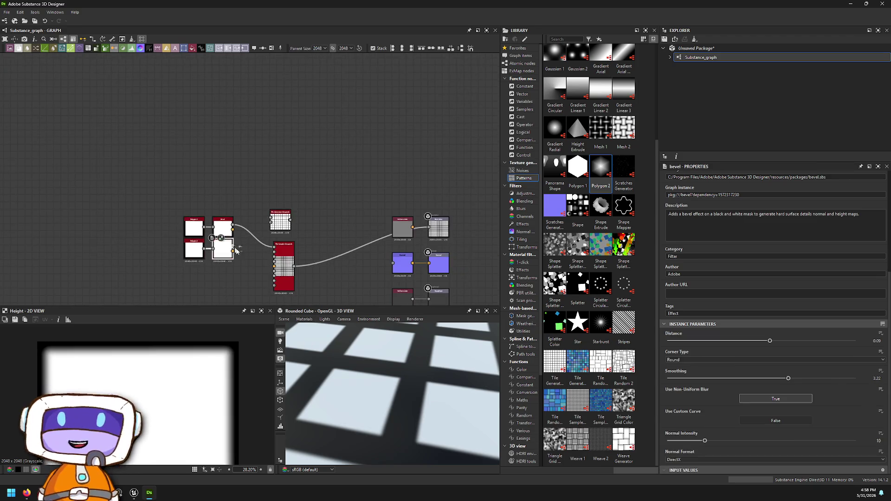
# Step: Set the Tile Sampler's Pattern Input Number to 2 and connect the lower Bevel to input 2
pyautogui.scroll(-2, 163, 356)
pyautogui.scroll(2, 164, 356)
pyautogui.scroll(5, 251, 253)
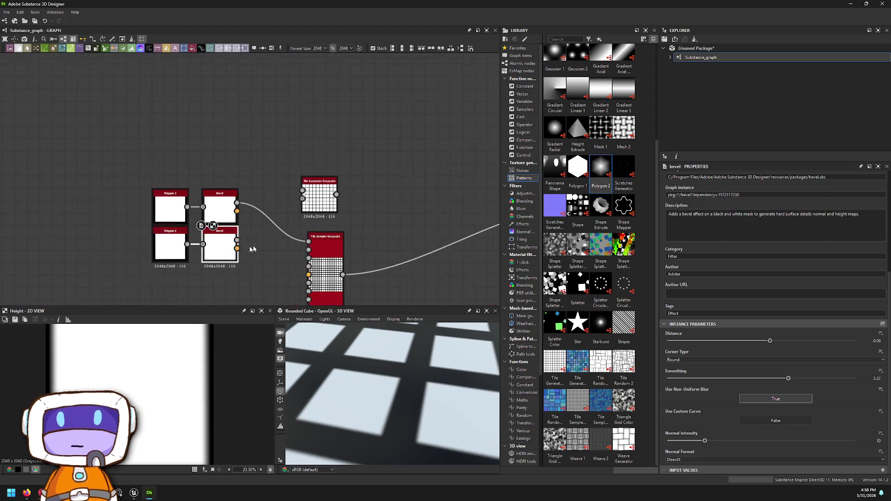
pyautogui.click(359, 247)
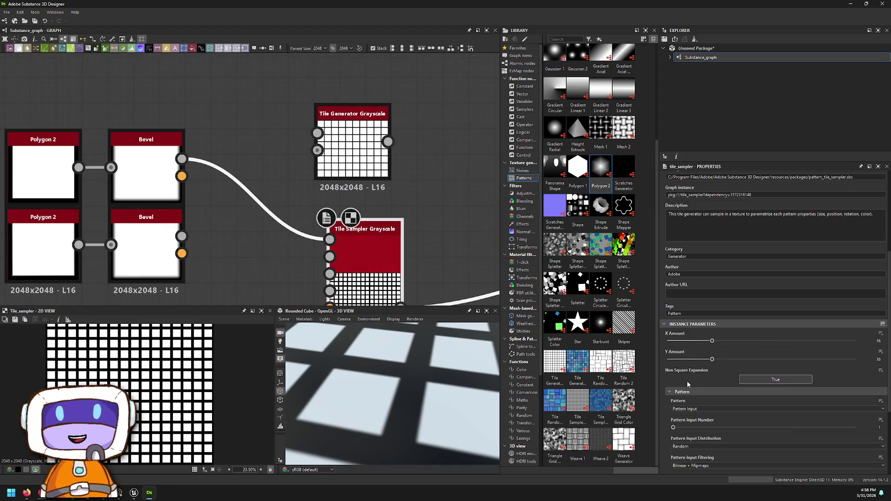
pyautogui.scroll(-1, 688, 385)
pyautogui.moveTo(679, 387); pyautogui.dragTo(708, 386)
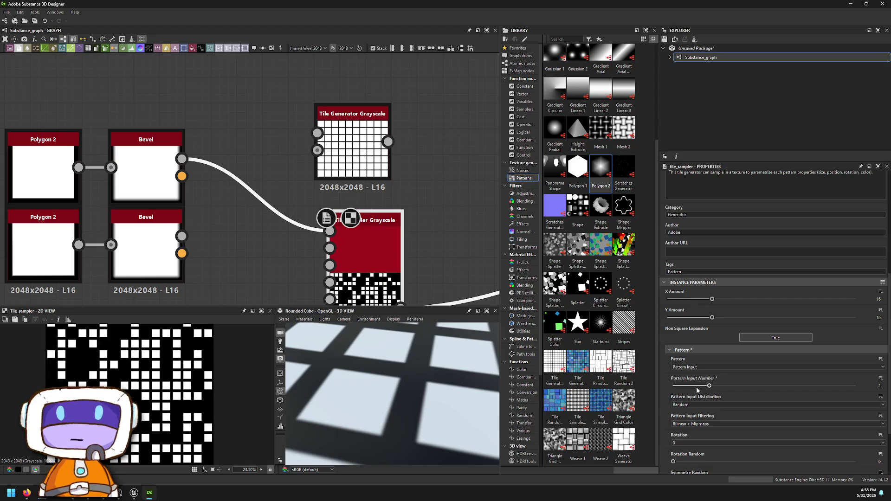
pyautogui.moveTo(299, 262); pyautogui.dragTo(330, 248)
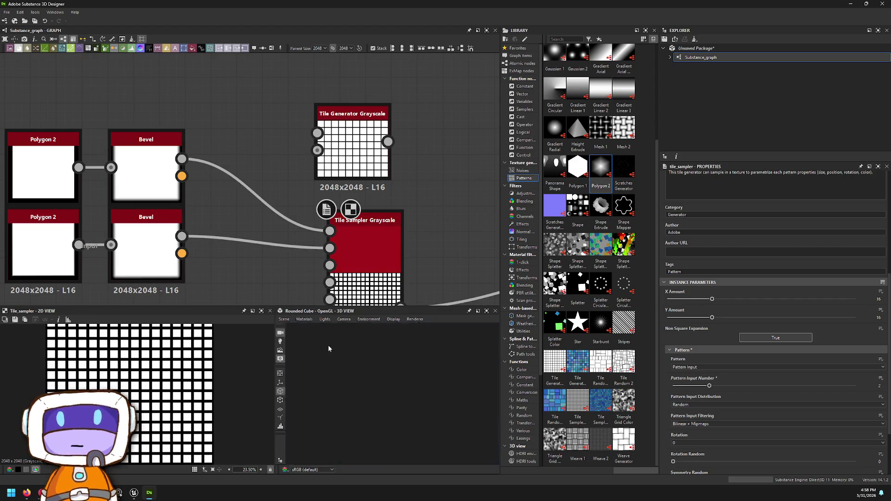
# Step: Preview the lower Bevel, shift the Polygon and Bevel nodes left, and select the lower Bevel
pyautogui.doubleClick(153, 273)
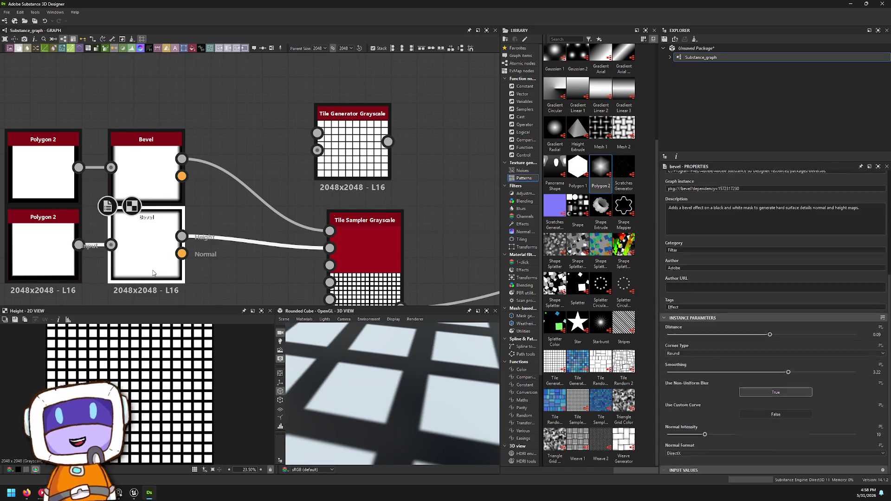
pyautogui.scroll(-2, 50, 127)
pyautogui.moveTo(50, 127)
pyautogui.mouseDown()
pyautogui.moveTo(238, 233)
pyautogui.moveTo(97, 234)
pyautogui.mouseUp()
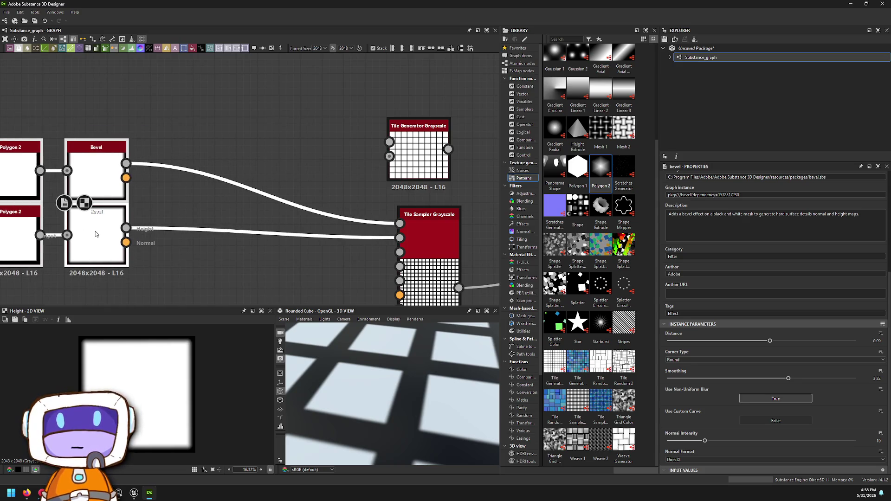
pyautogui.click(96, 238)
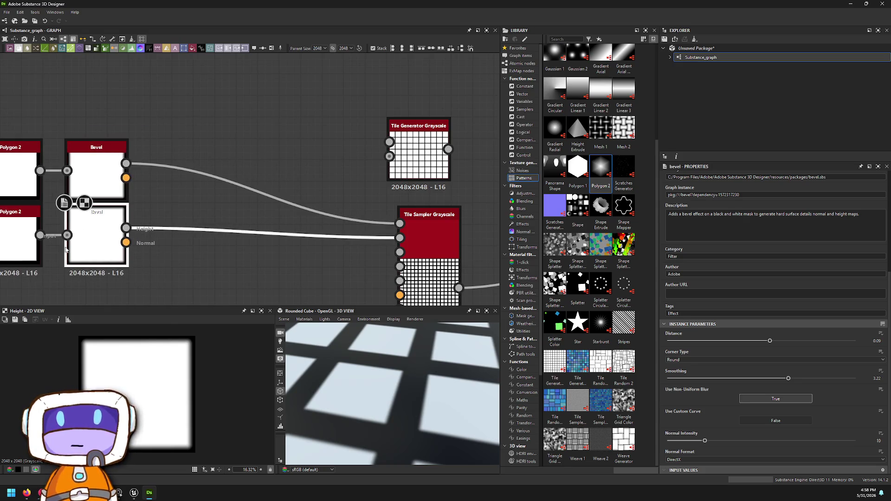
# Step: Insert a Slope Blur Grayscale node after the lower Bevel via a 'slop' search
pyautogui.press('space')
pyautogui.write('slop')
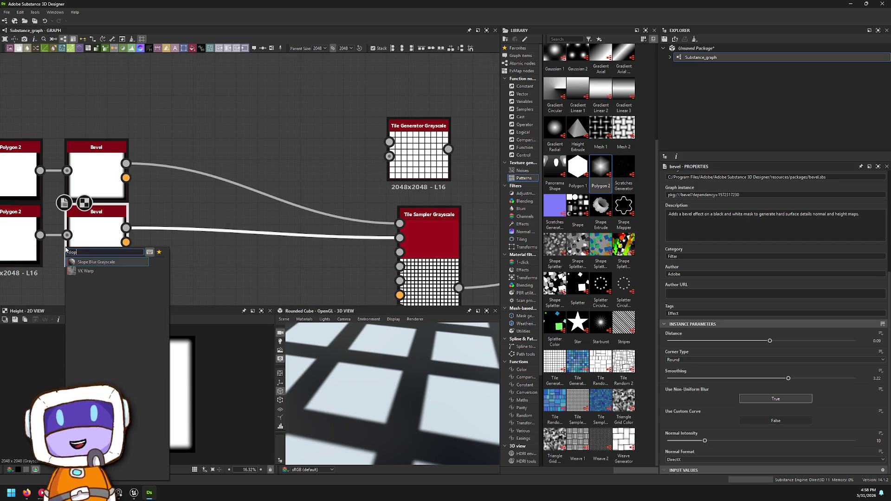
pyautogui.press('Return')
pyautogui.scroll(3, 168, 241)
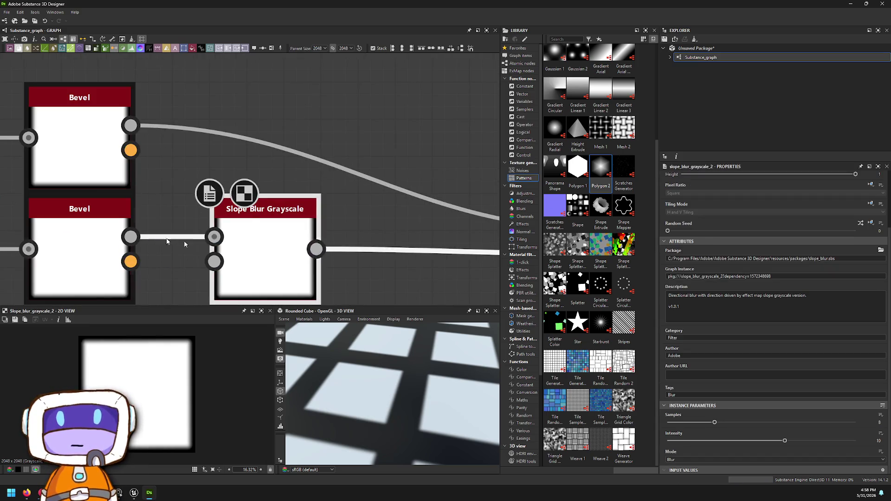
# Step: Drag Grunge Map 001 from the Library's Noises into the graph
pyautogui.click(522, 170)
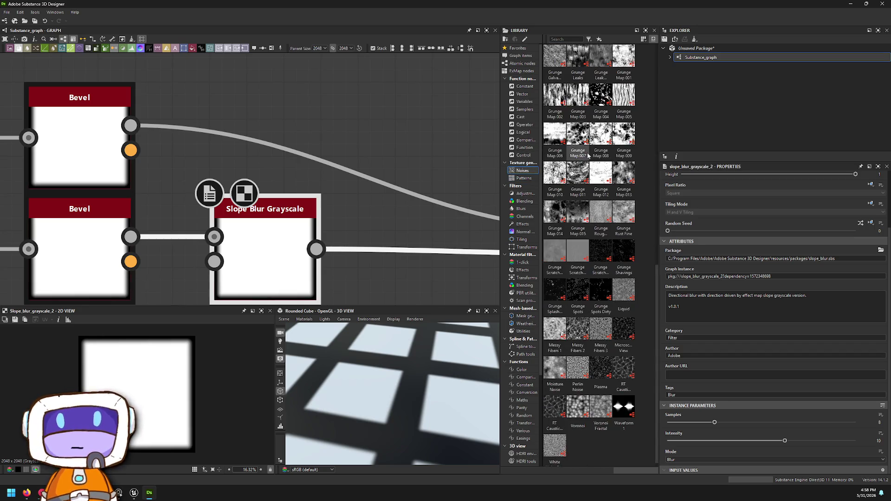
pyautogui.scroll(-1, 588, 156)
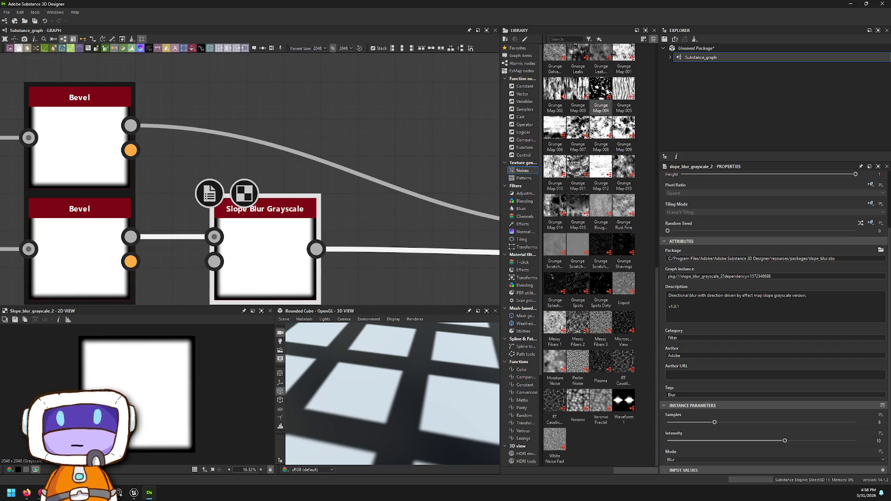
pyautogui.scroll(3, 602, 240)
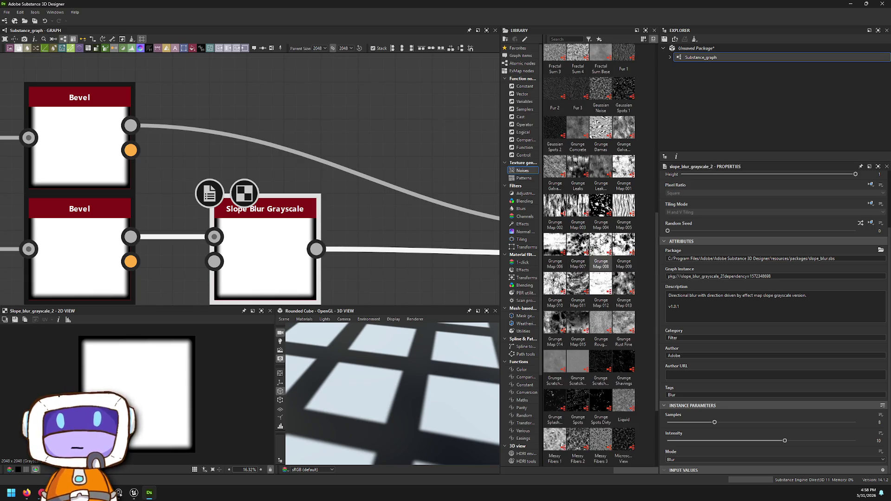
pyautogui.moveTo(623, 168)
pyautogui.mouseDown()
pyautogui.moveTo(308, 134)
pyautogui.moveTo(267, 86)
pyautogui.moveTo(275, 106)
pyautogui.moveTo(216, 234)
pyautogui.mouseUp()
pyautogui.scroll(-2, 275, 106)
pyautogui.scroll(4, 218, 218)
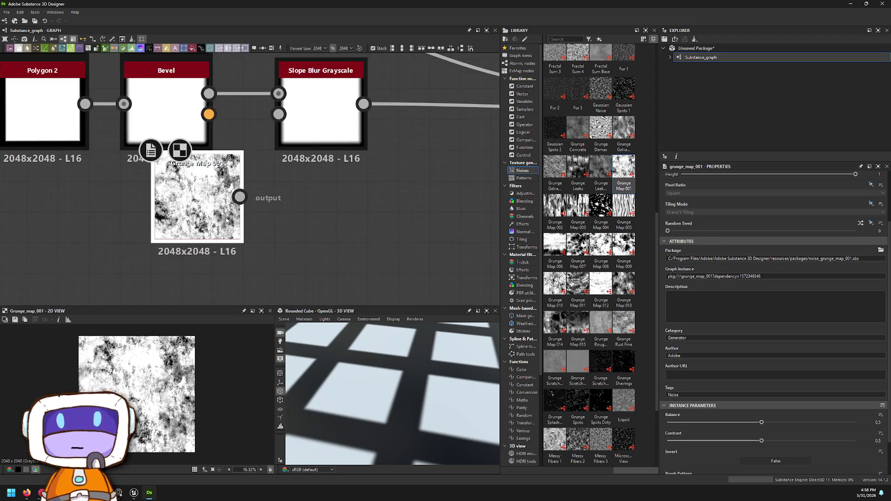
# Step: Feed Grunge Map 001 into Slope Blur's Slope input and set 32 samples, 0.09 intensity
pyautogui.moveTo(248, 192)
pyautogui.mouseDown()
pyautogui.moveTo(304, 118)
pyautogui.moveTo(304, 73)
pyautogui.mouseUp()
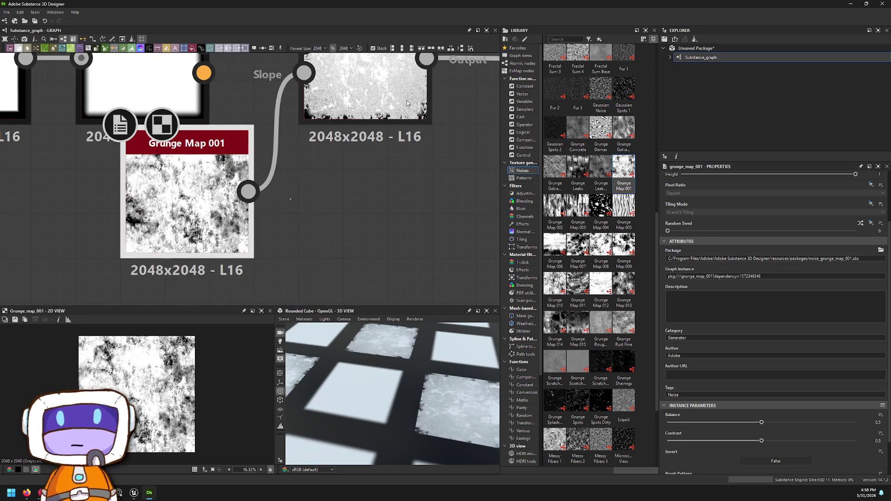
pyautogui.doubleClick(408, 103)
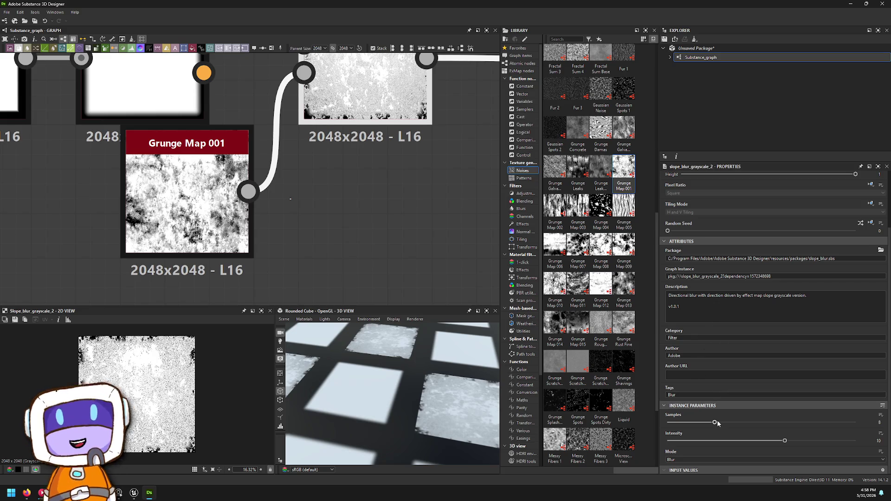
pyautogui.moveTo(715, 422); pyautogui.dragTo(855, 423)
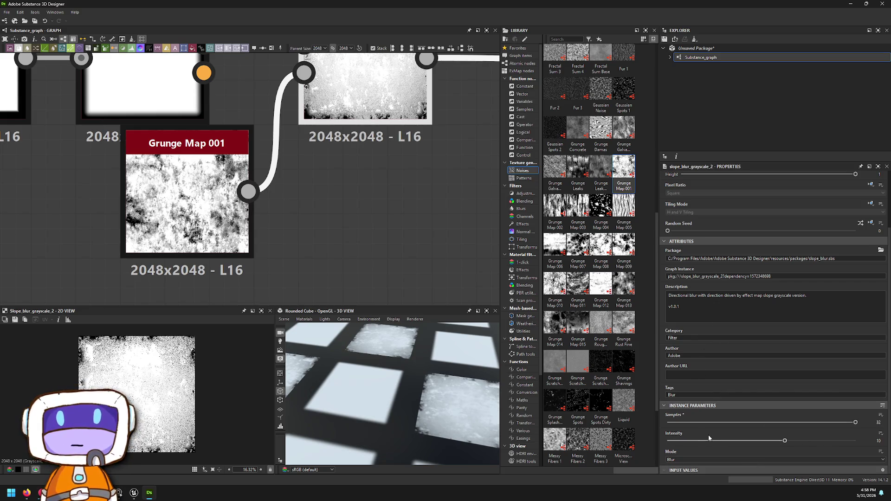
pyautogui.moveTo(702, 441); pyautogui.dragTo(656, 436)
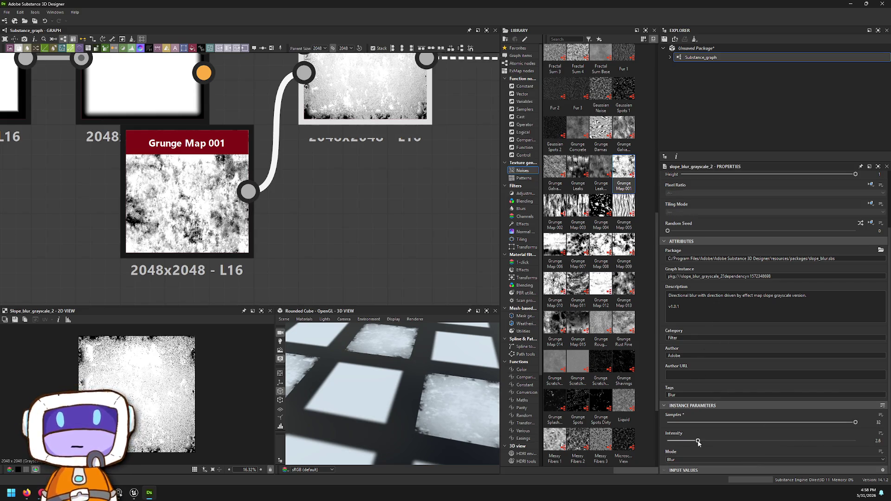
pyautogui.click(668, 441)
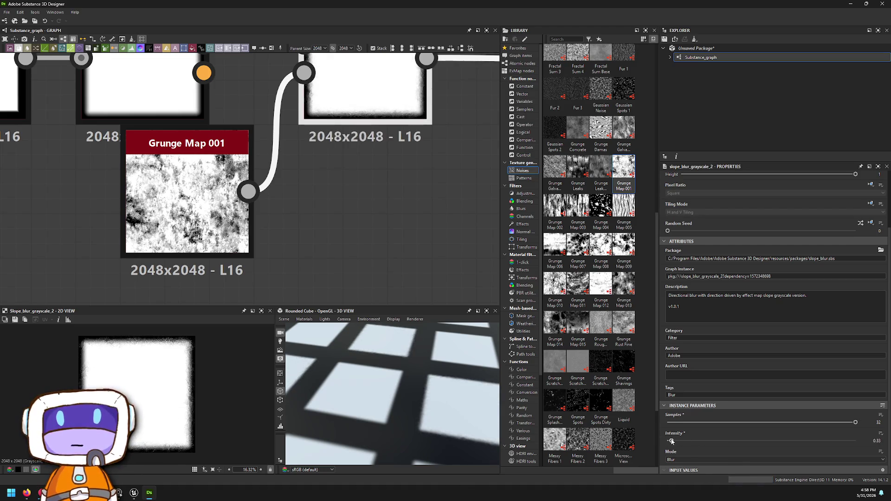
pyautogui.moveTo(668, 441); pyautogui.dragTo(669, 441)
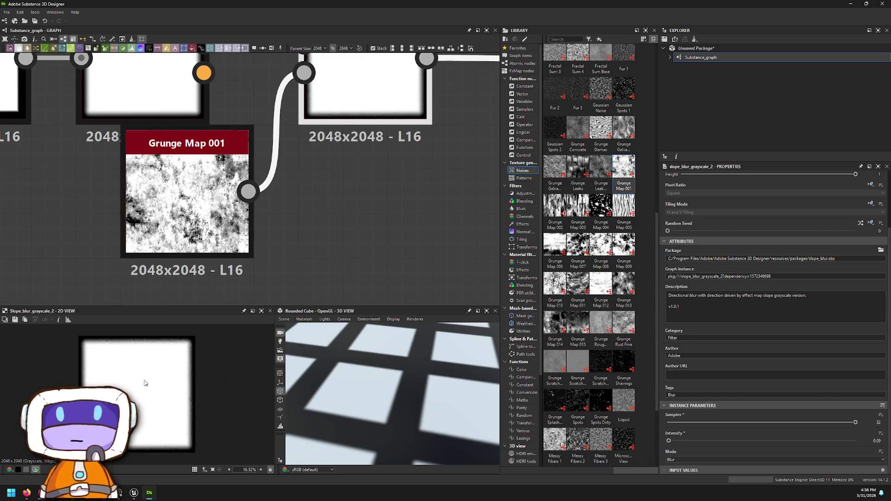
# Step: Switch the Slope Blur mode to Min, then preview the Tile Sampler output again
pyautogui.scroll(5, 144, 384)
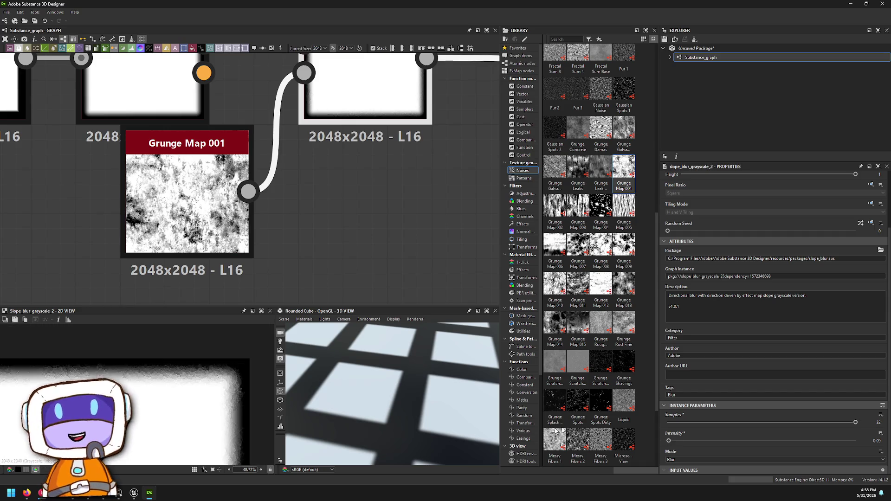
pyautogui.click(684, 460)
pyautogui.click(683, 468)
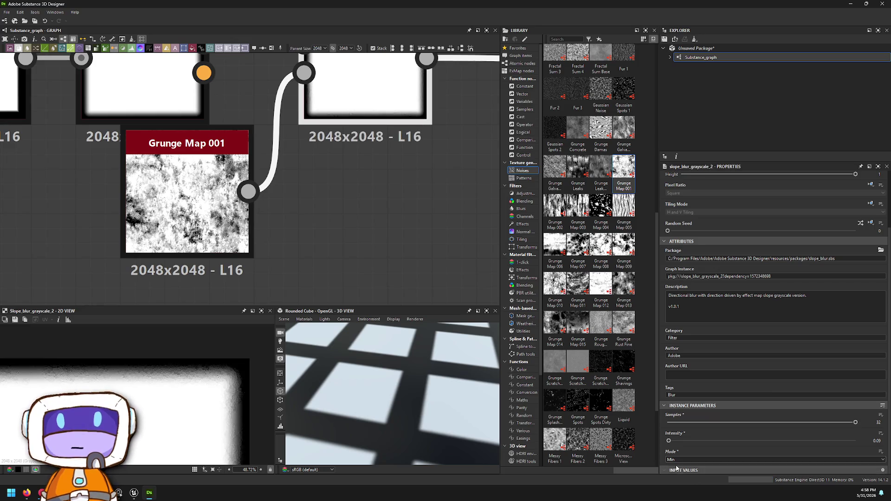
pyautogui.scroll(-6, 311, 134)
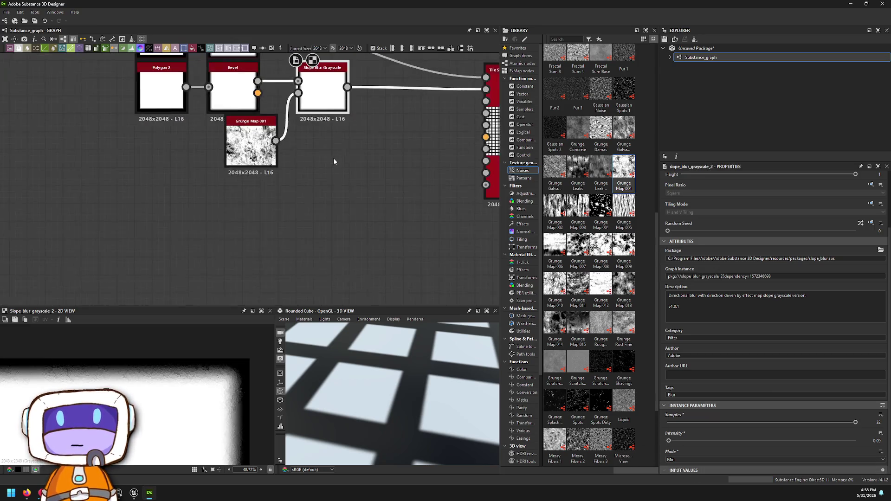
pyautogui.doubleClick(435, 139)
pyautogui.scroll(-5, 667, 352)
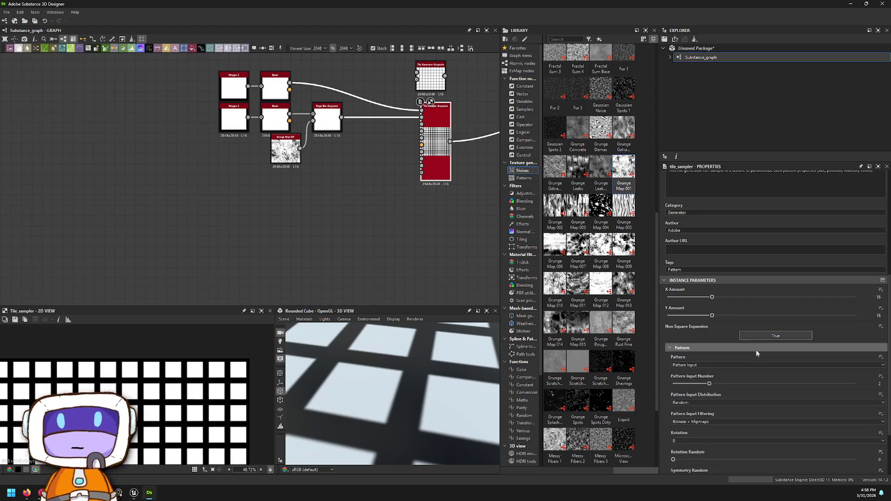